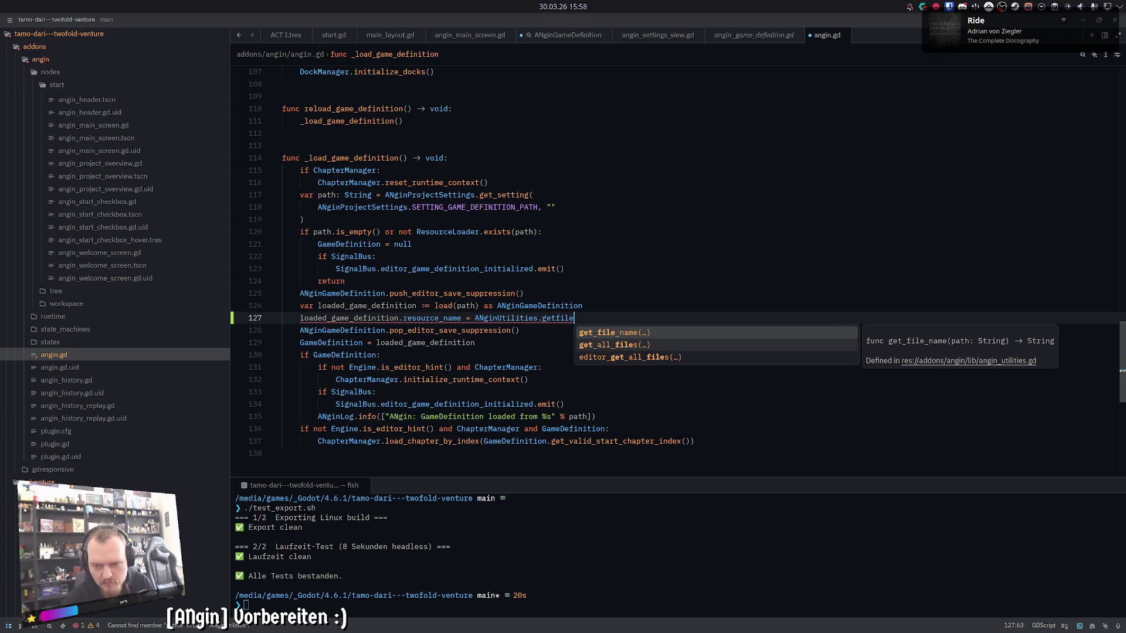
Complete line 127 as ANginUtilities.get_file_name(path) and insert a blank line above it.
key(Return)
text(path))
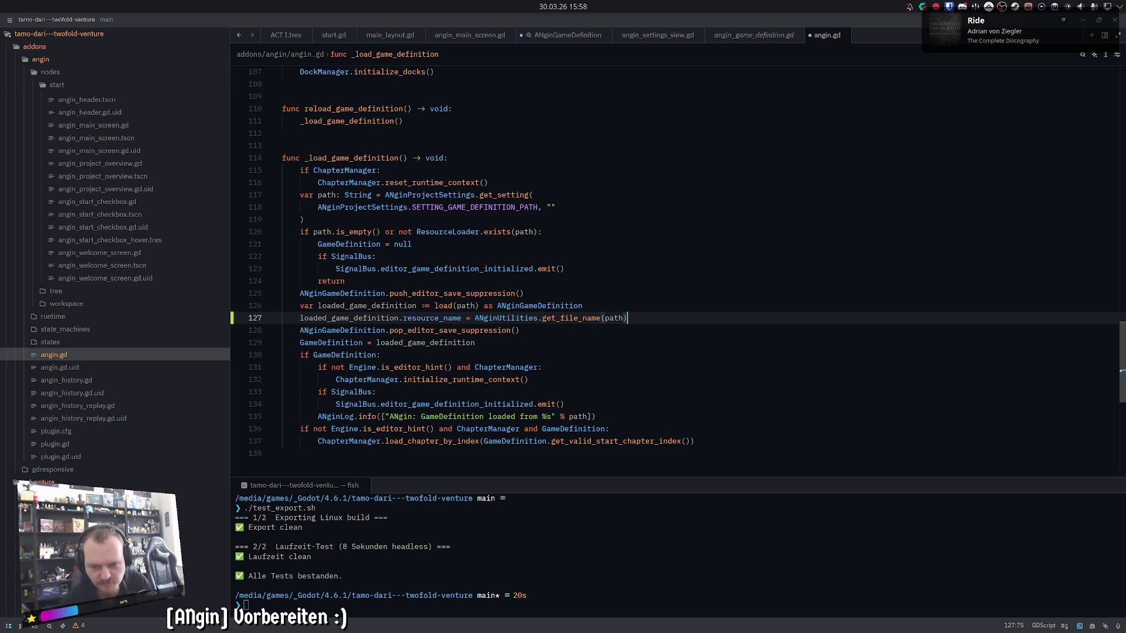
key(Home)
key(End)
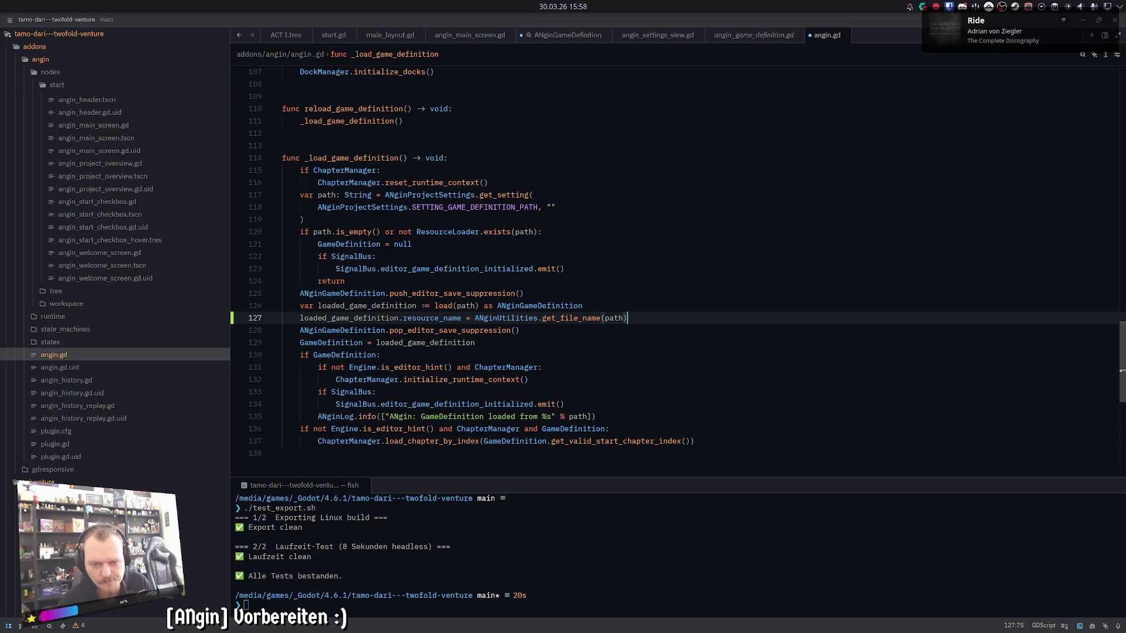
key(Up)
key(Return)
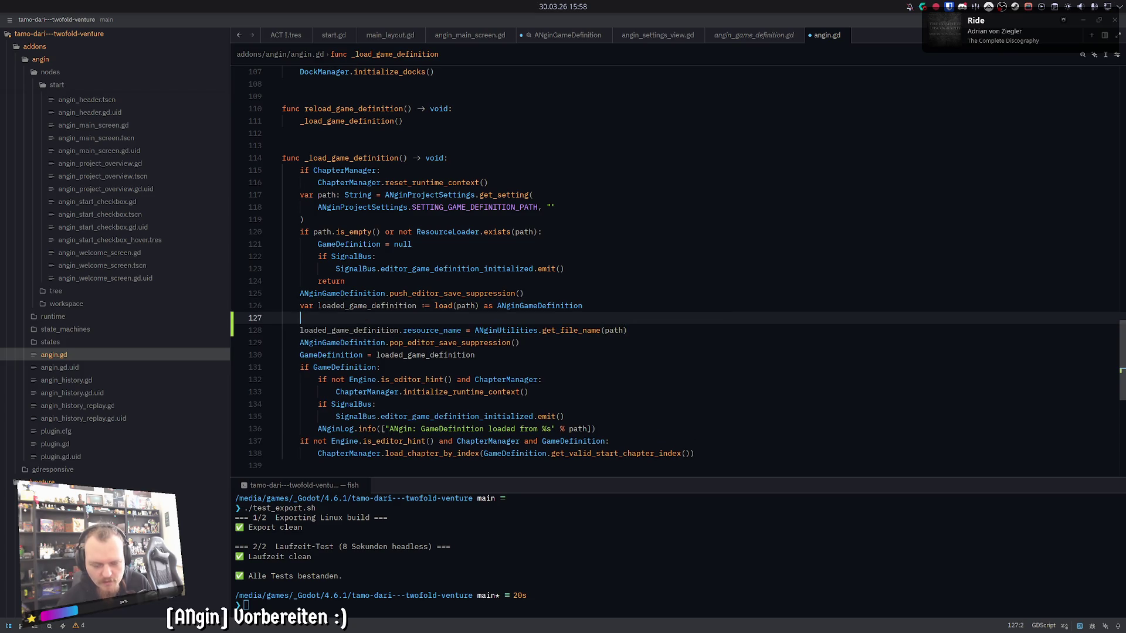
Wrap the resource-name assignment in 'if loaded_game_definition.resource_name.is_empty():' and indent it.
text(if load)
key(Tab)
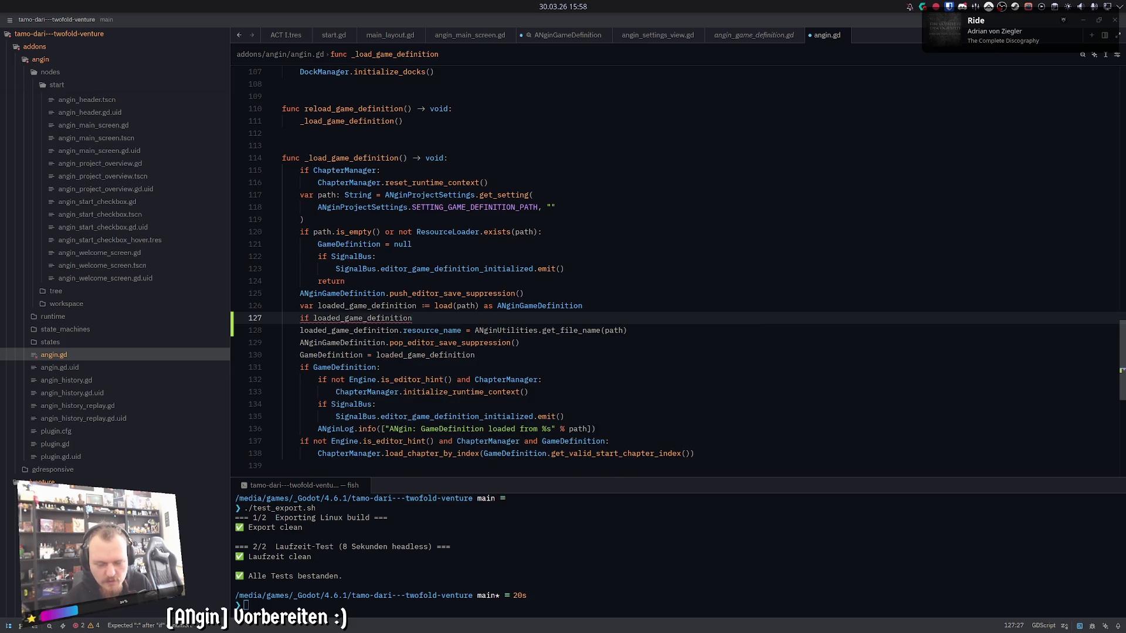
text(.resou)
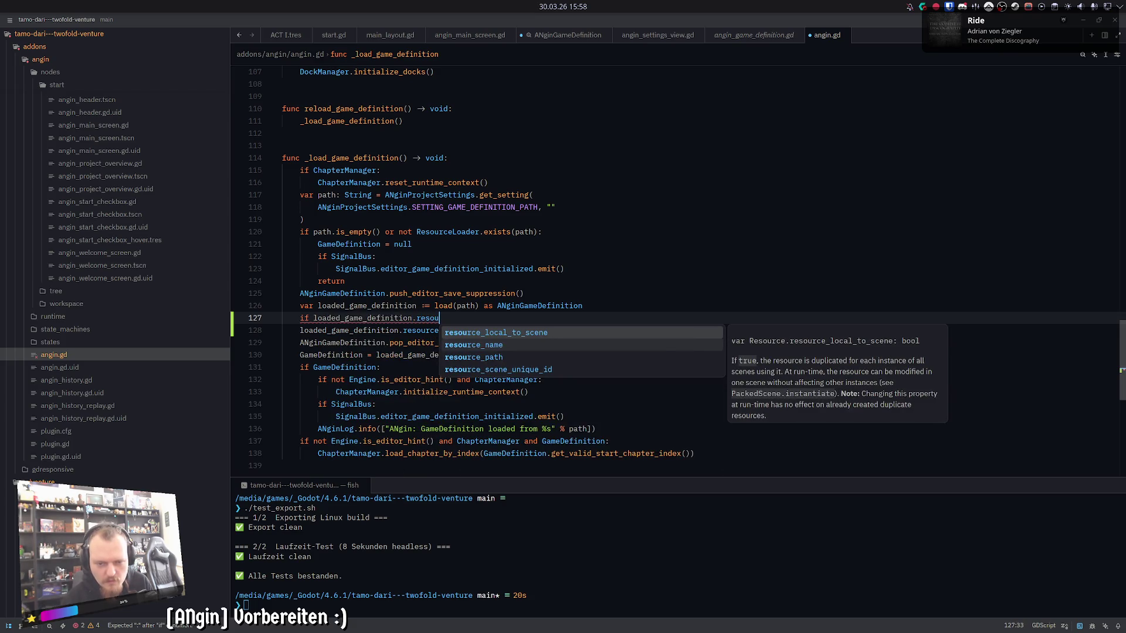
key(Tab)
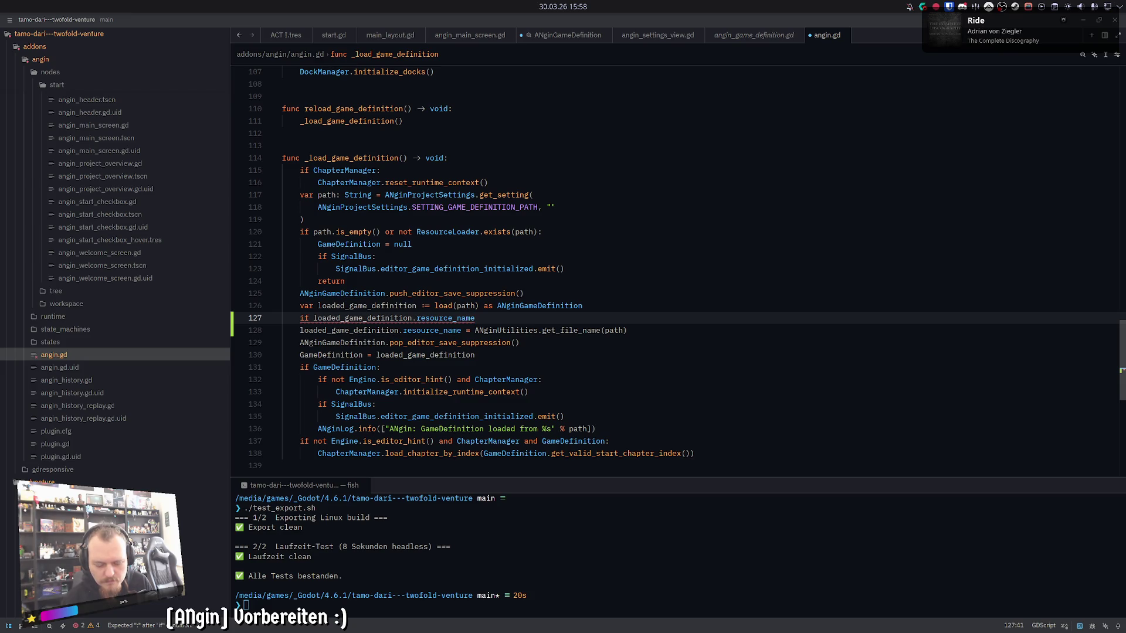
text(.is_empty():)
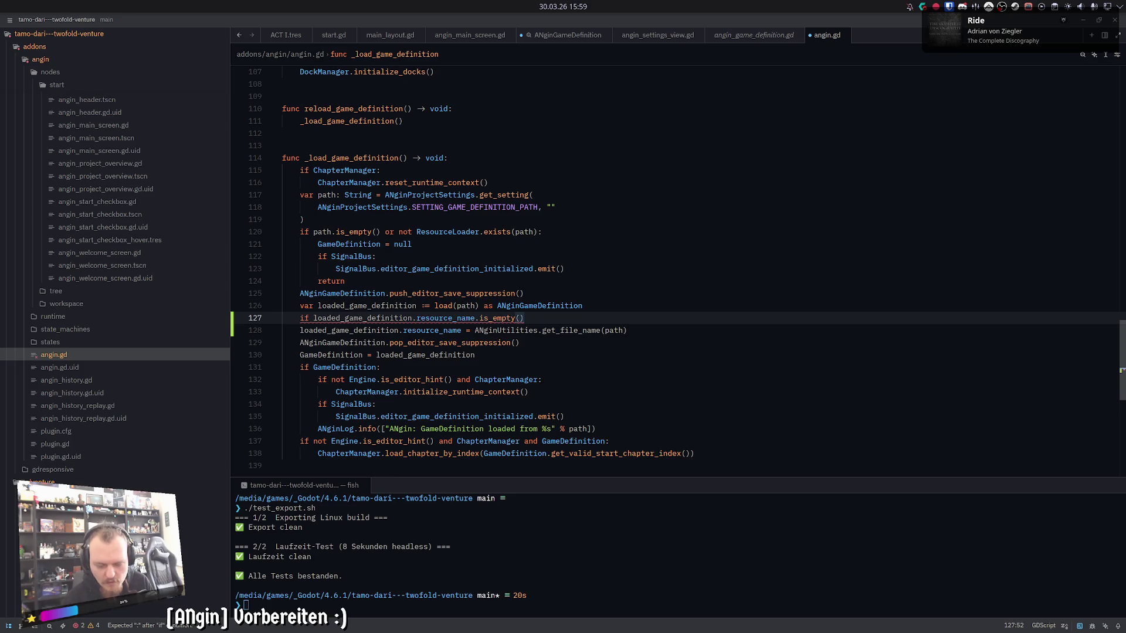
key(Down)
key(ctrl+bracketright)
key(End)
key(Return)
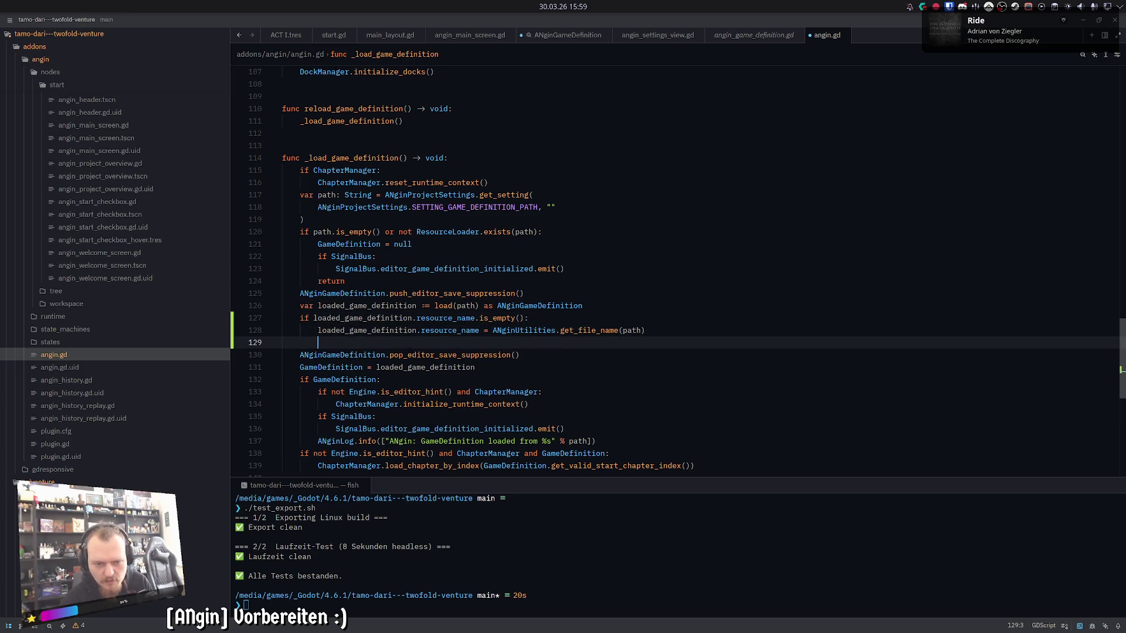
Add ANginUtilities.save(loaded_game_definition) inside the if block.
text(ANginut)
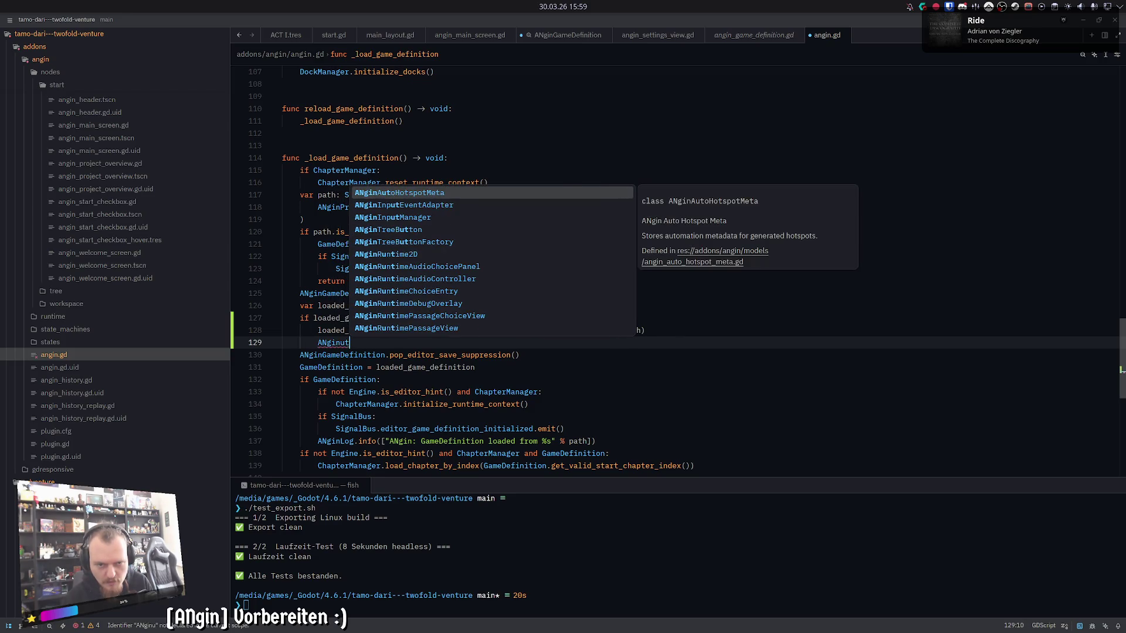
key(BackSpace)
key(BackSpace)
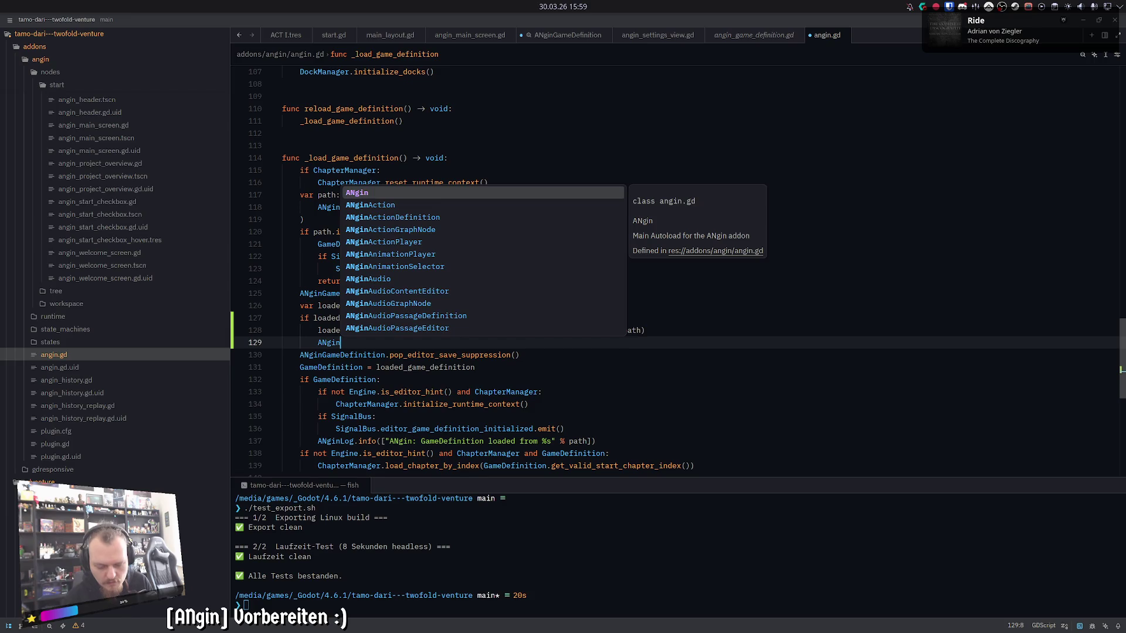
text(Utilities.save)
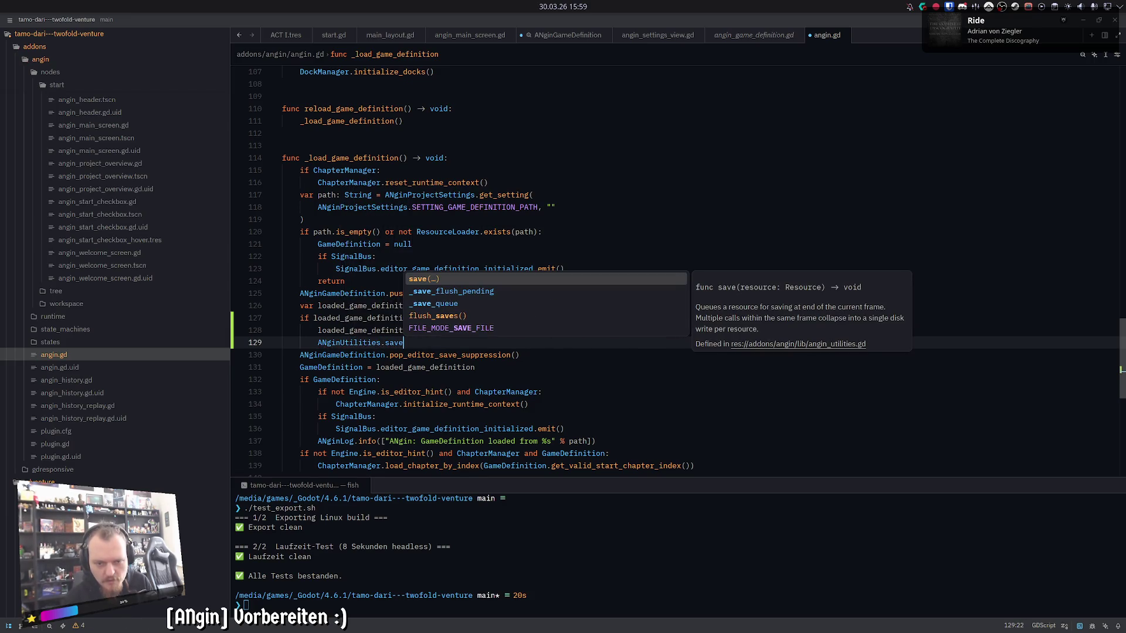
key(Return)
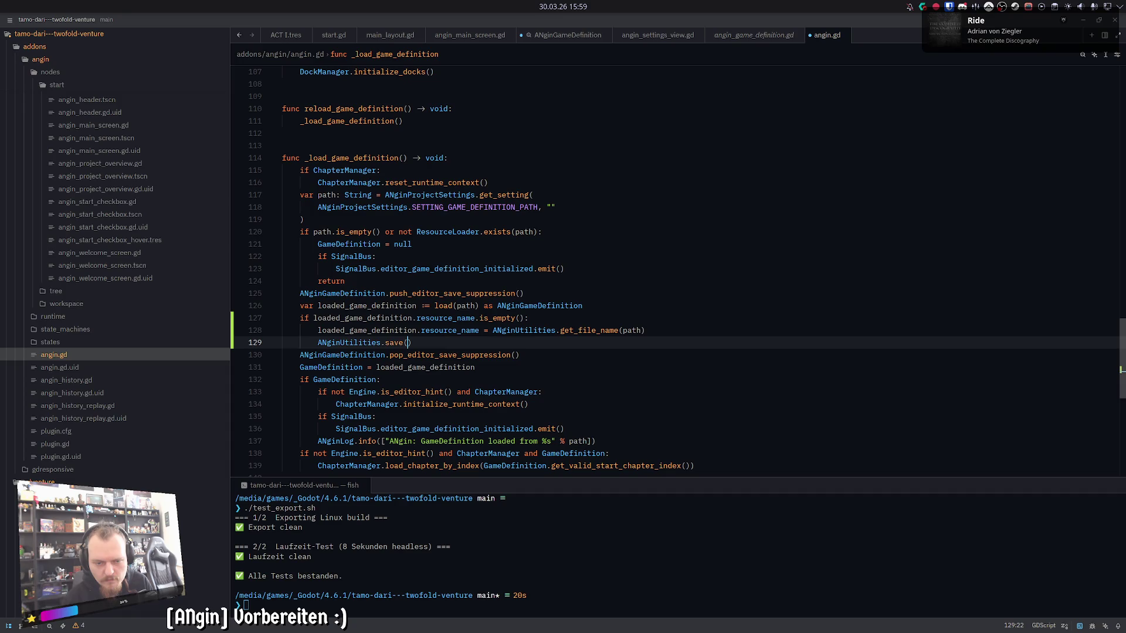
text(loaded)
key(Return)
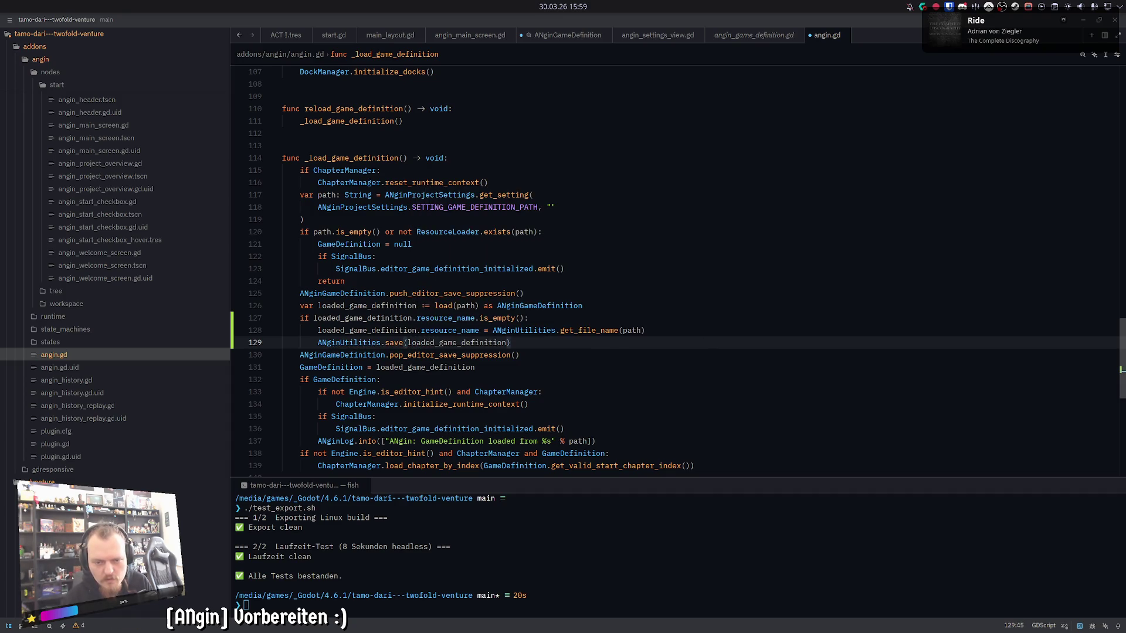
click(512, 355)
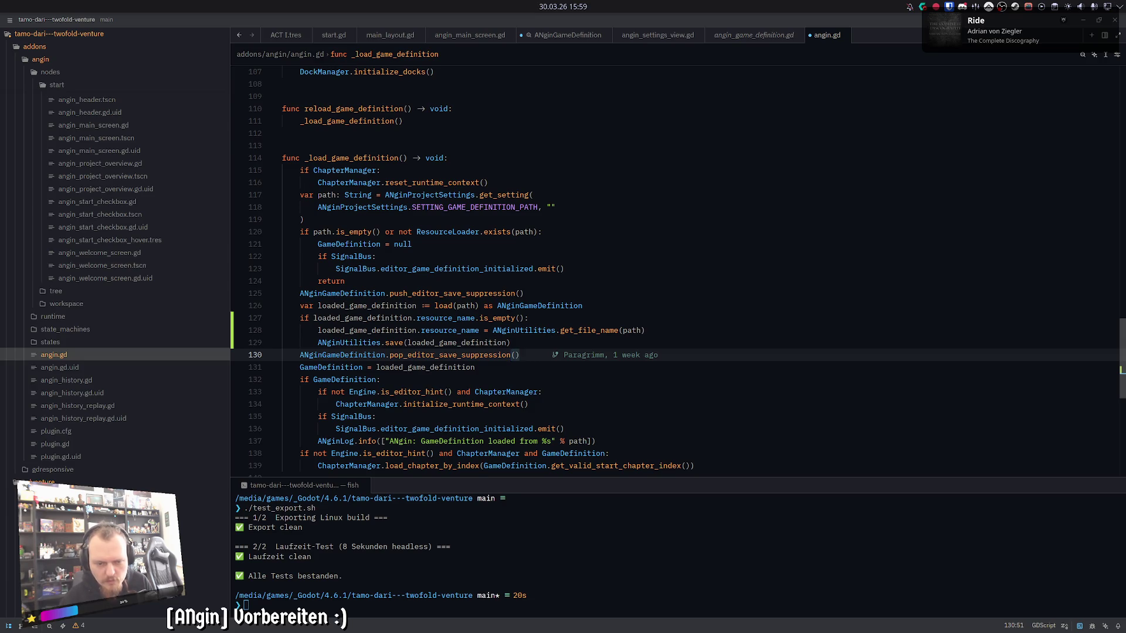
Save angin.gd and switch over to Godot.
key(ctrl+s)
scroll(354, 309, down, 2)
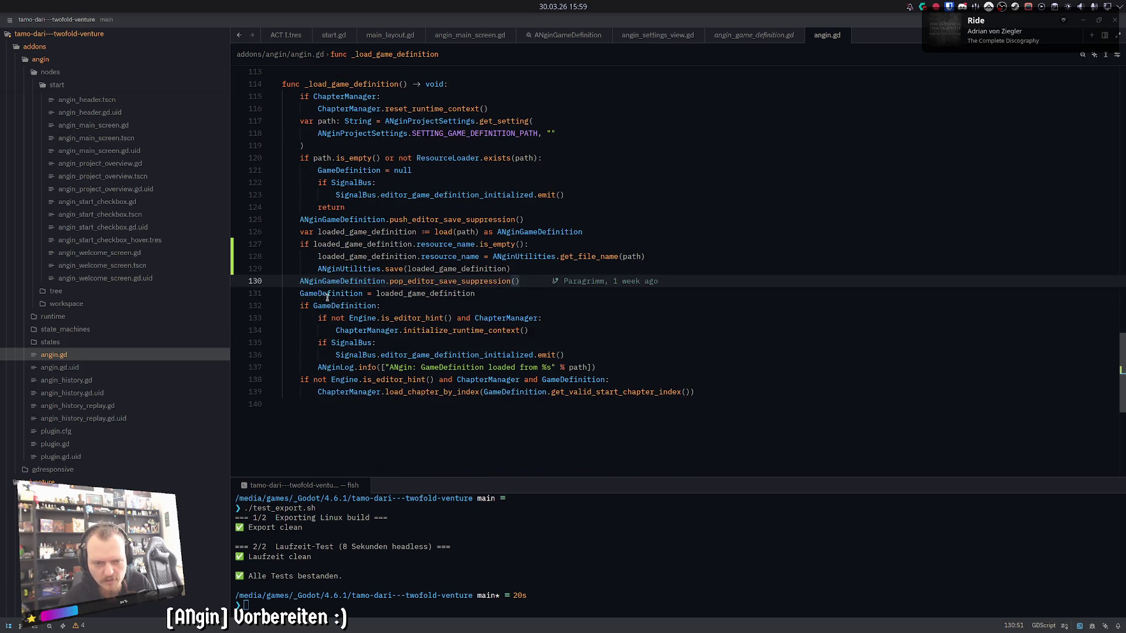
click(323, 294)
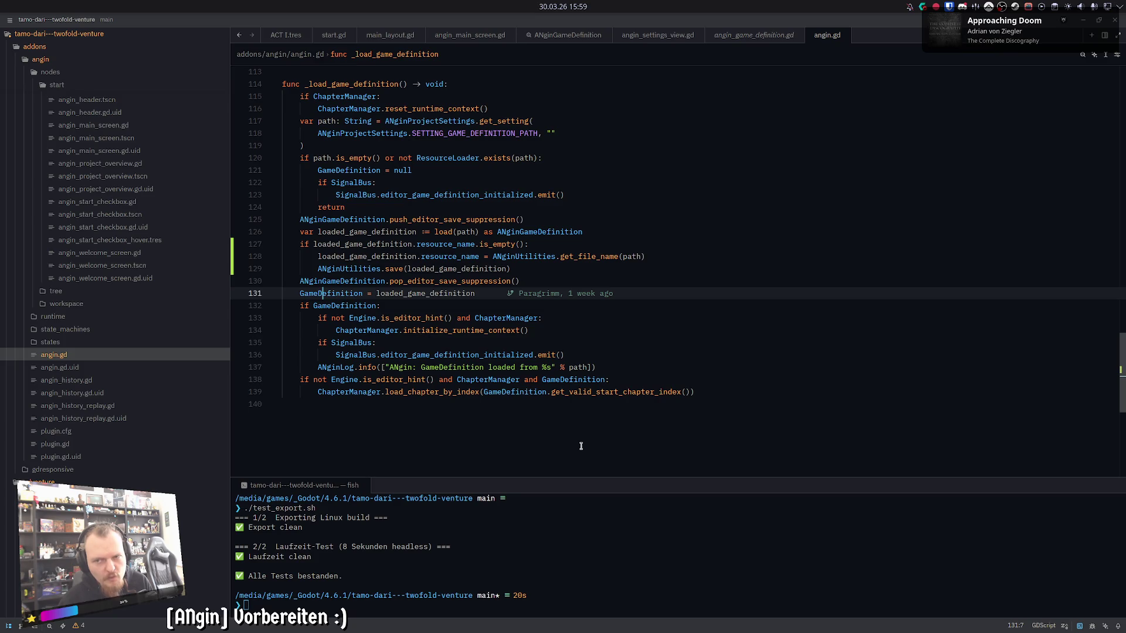
key(alt+Tab)
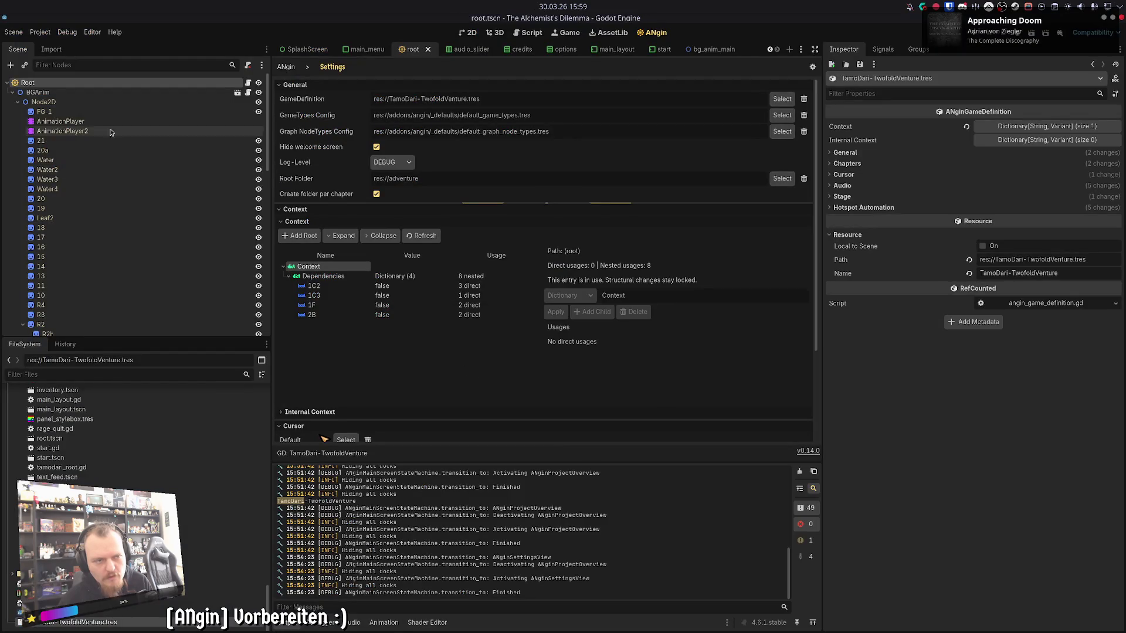
Return the ANgin screen in root.tscn to the chapter list with ACT I and Menu Sequence.
click(40, 32)
key(alt+Tab)
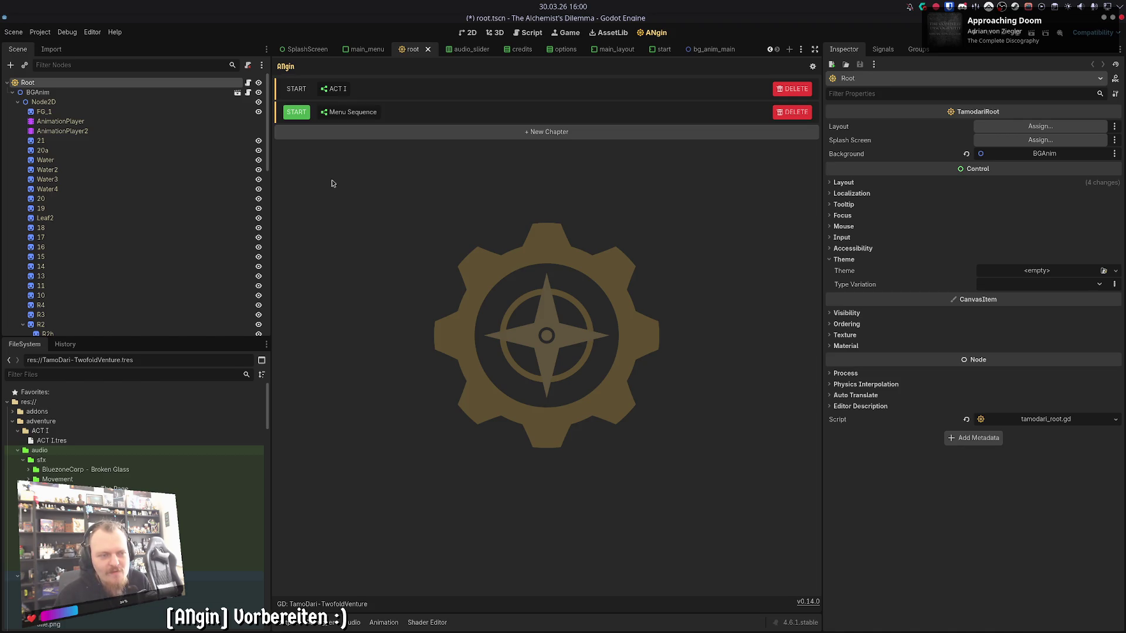
Open the Project menu over the ANgin chapter view.
mouse_move(411, 619)
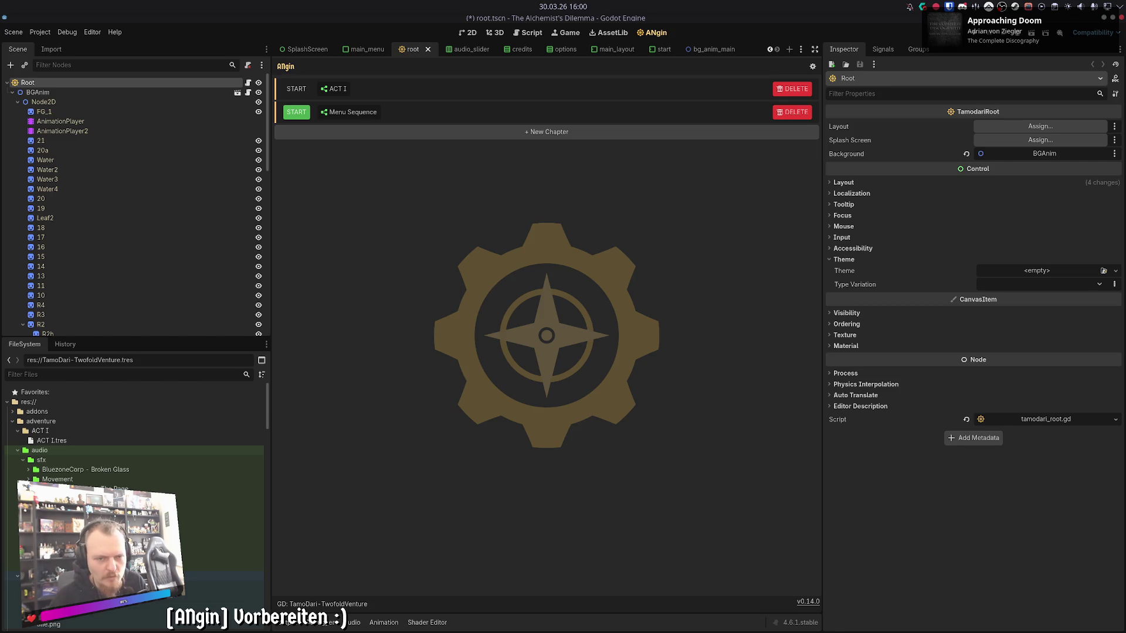
click(41, 32)
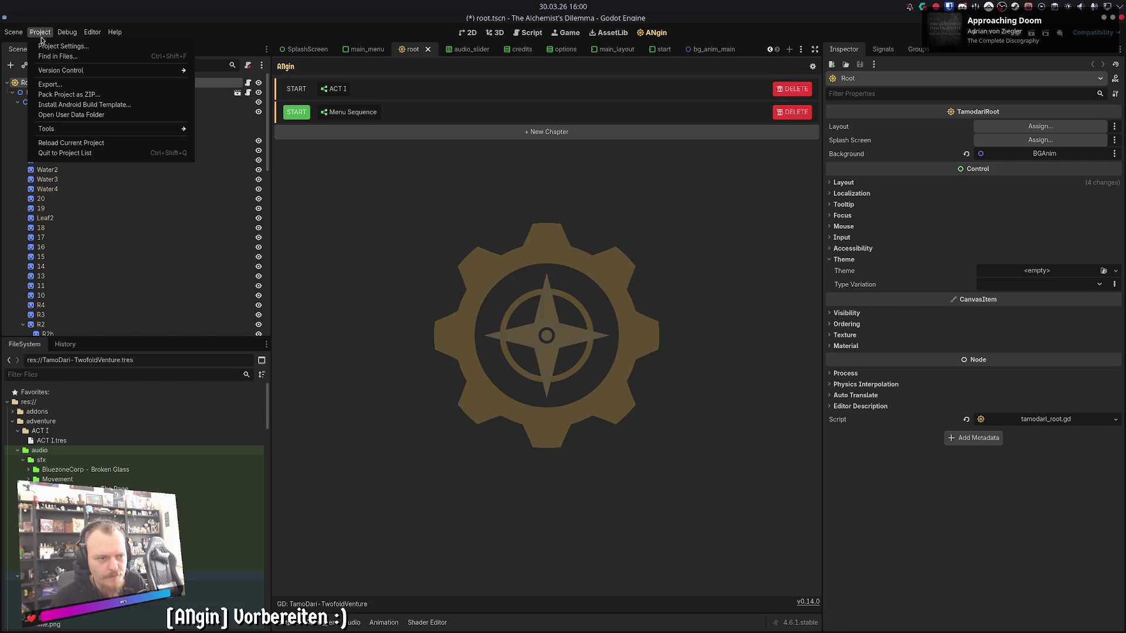
Export the Web (Runnable) preset as index.html, then view its Resources settings.
click(50, 83)
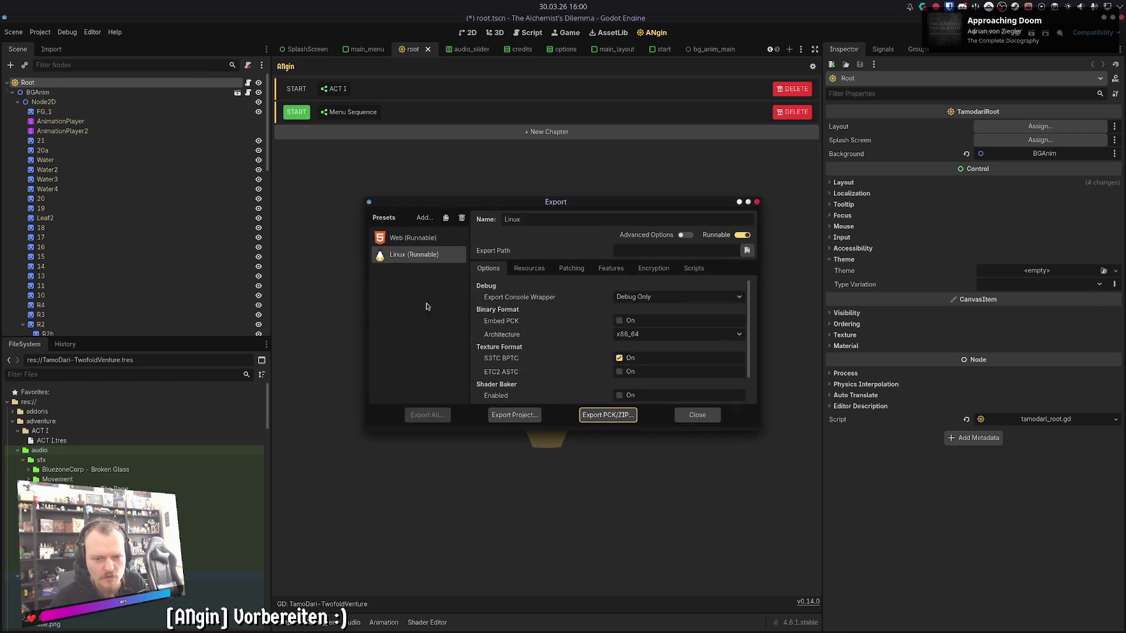
click(413, 238)
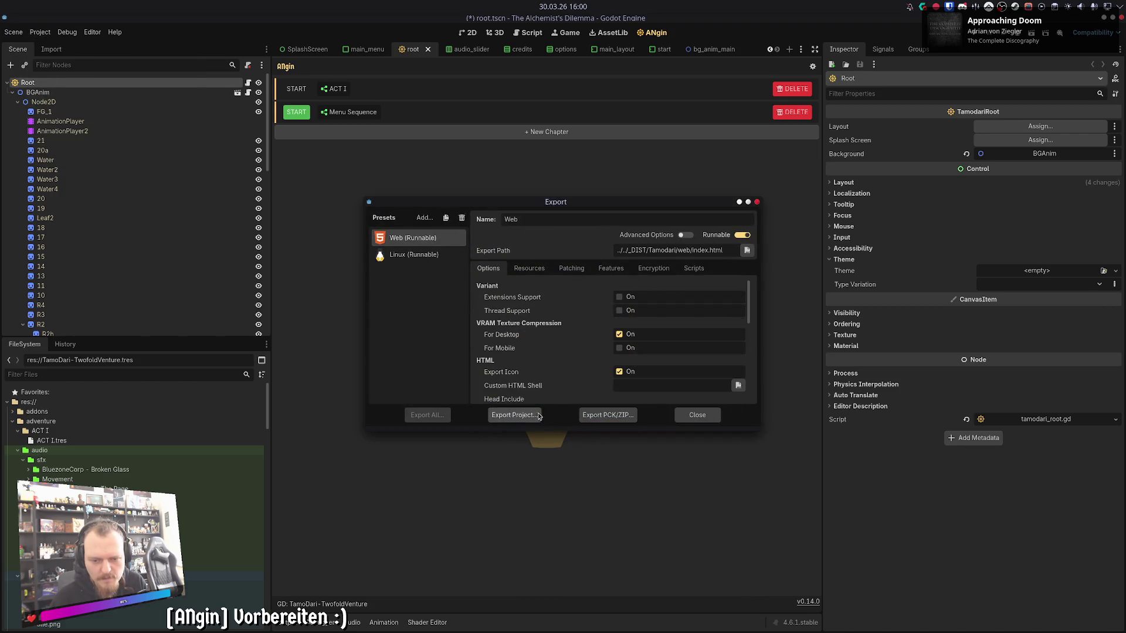
click(537, 414)
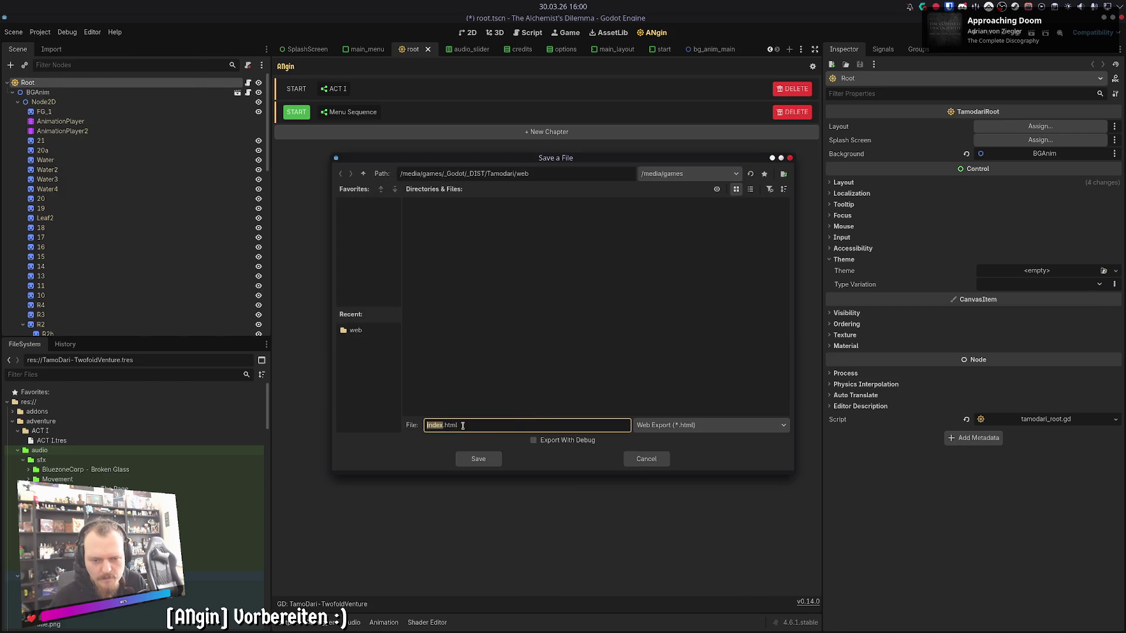
click(488, 462)
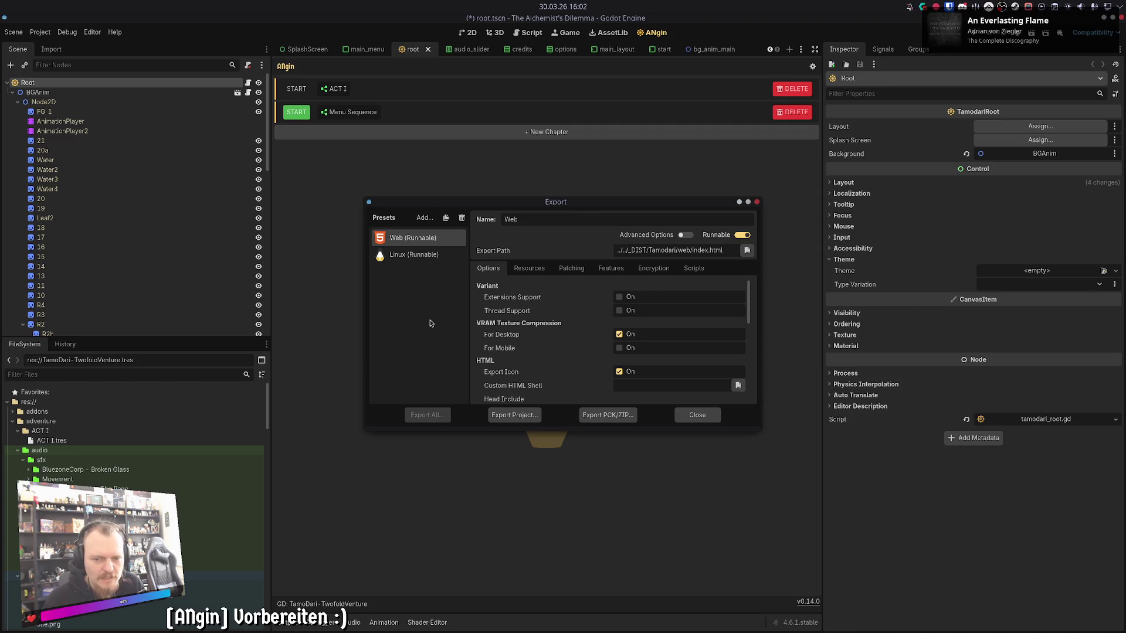
click(528, 268)
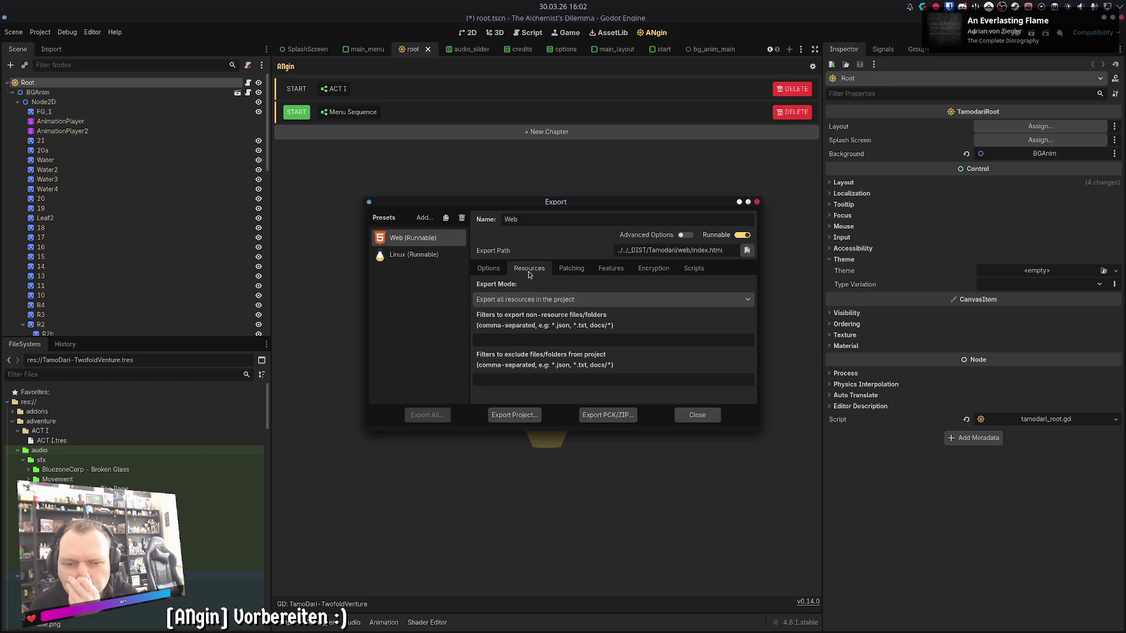
Keep the Web preset exporting all project resources and scroll through its general options.
click(524, 301)
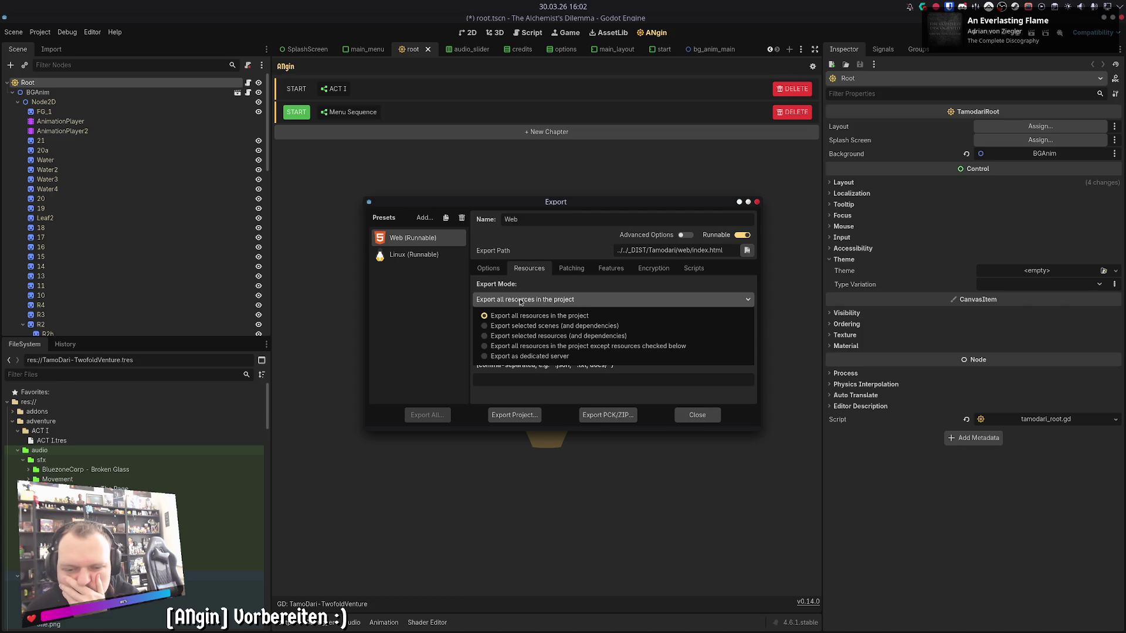
click(520, 301)
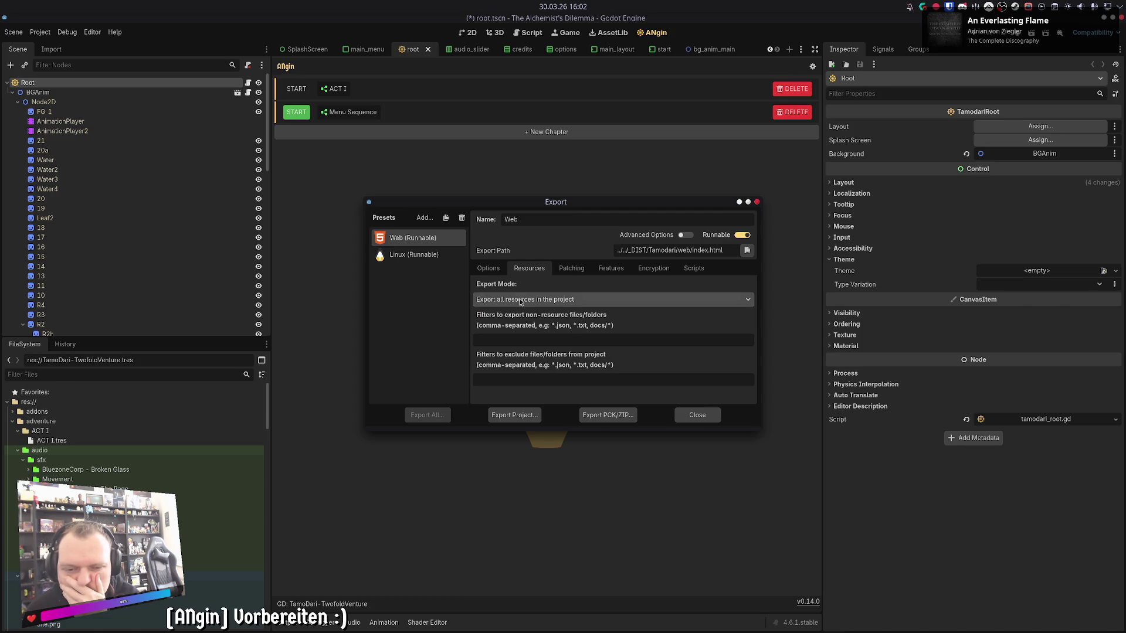
click(490, 271)
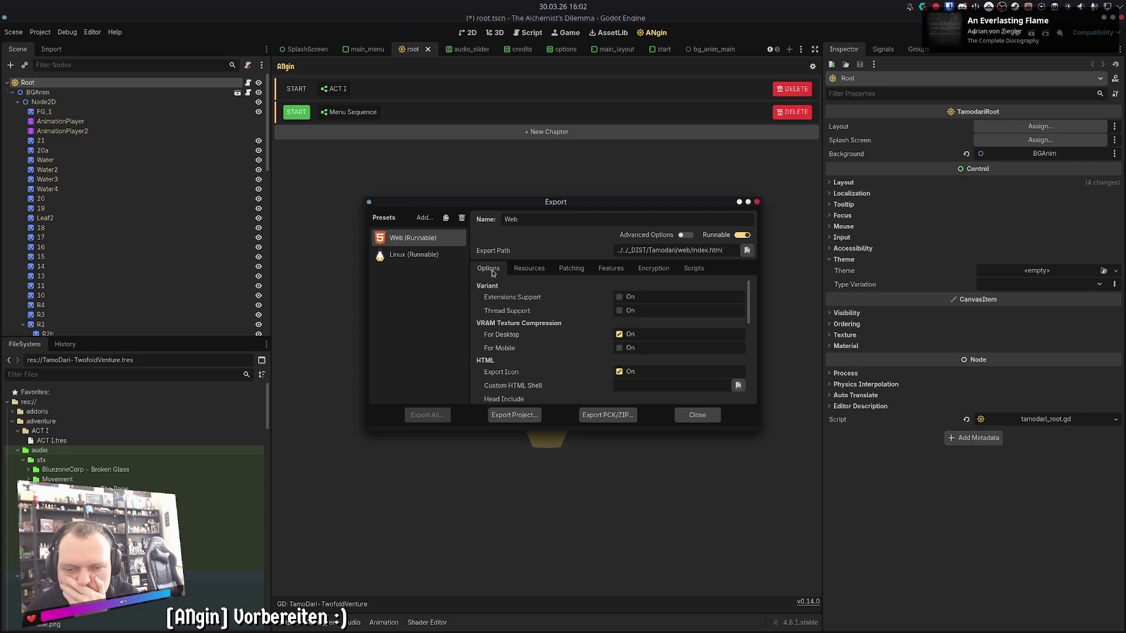
scroll(514, 330, down, 3)
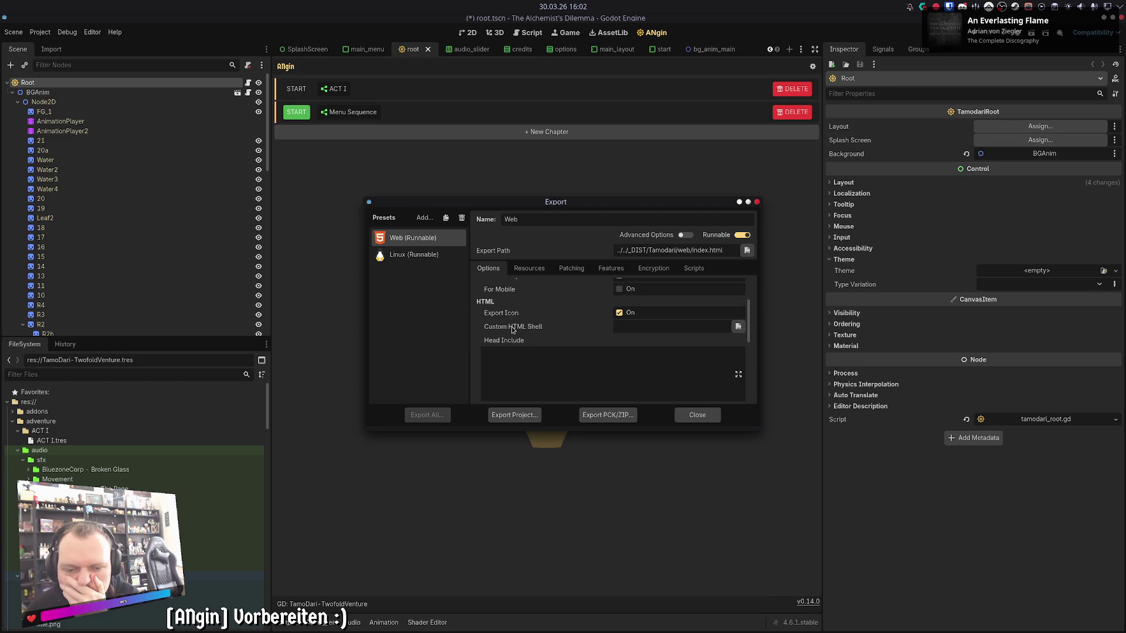
scroll(521, 351, up, 3)
scroll(522, 349, down, 5)
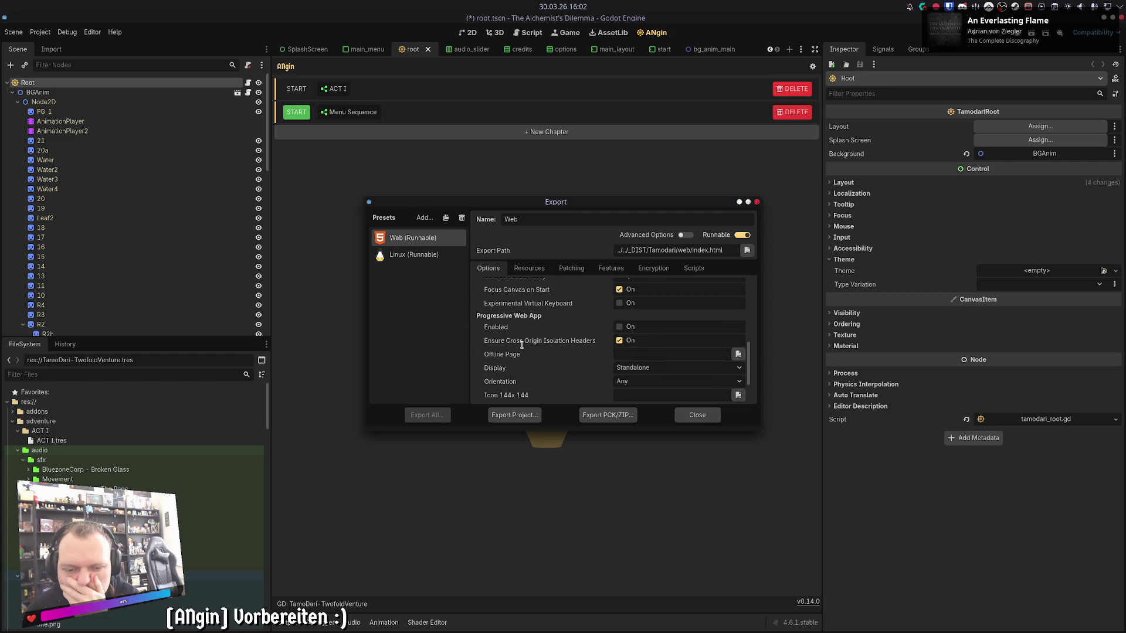
scroll(522, 345, down, 2)
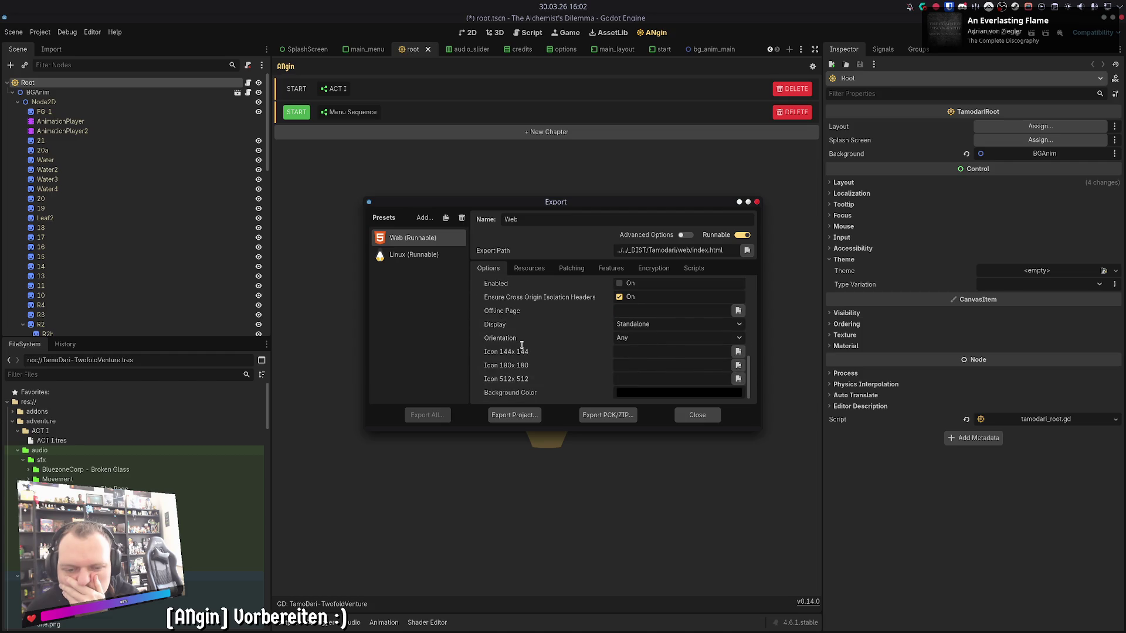
Review the Patching, Features, Encryption and Scripts pages, keeping compressed binary tokens for scripts.
click(529, 268)
click(571, 268)
scroll(612, 276, down, 3)
scroll(605, 282, up, 3)
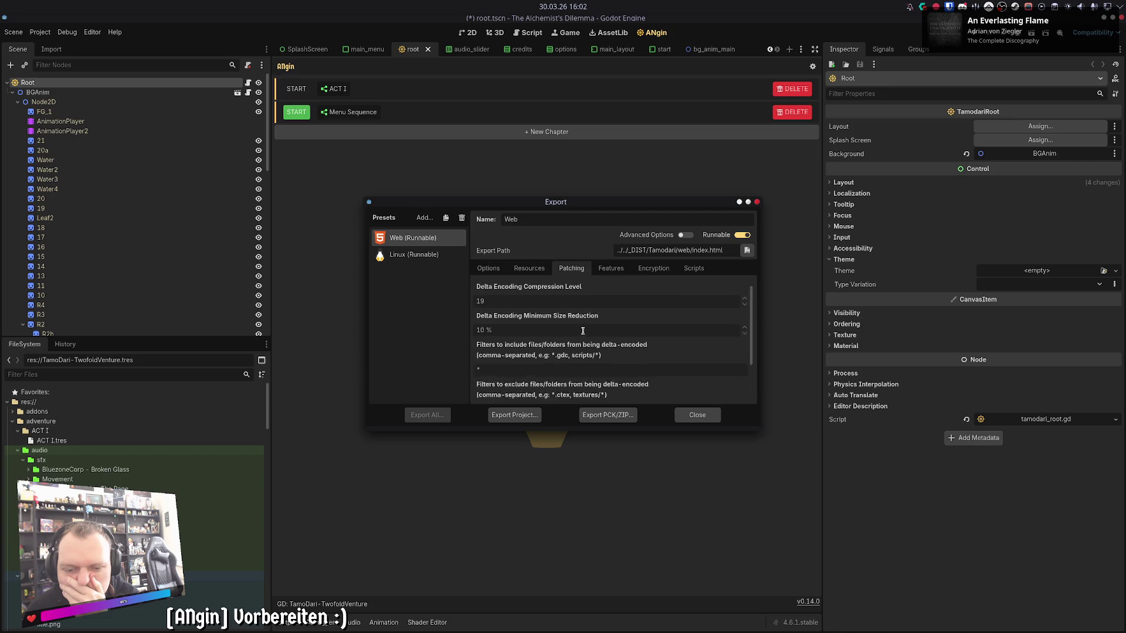
click(609, 268)
click(653, 269)
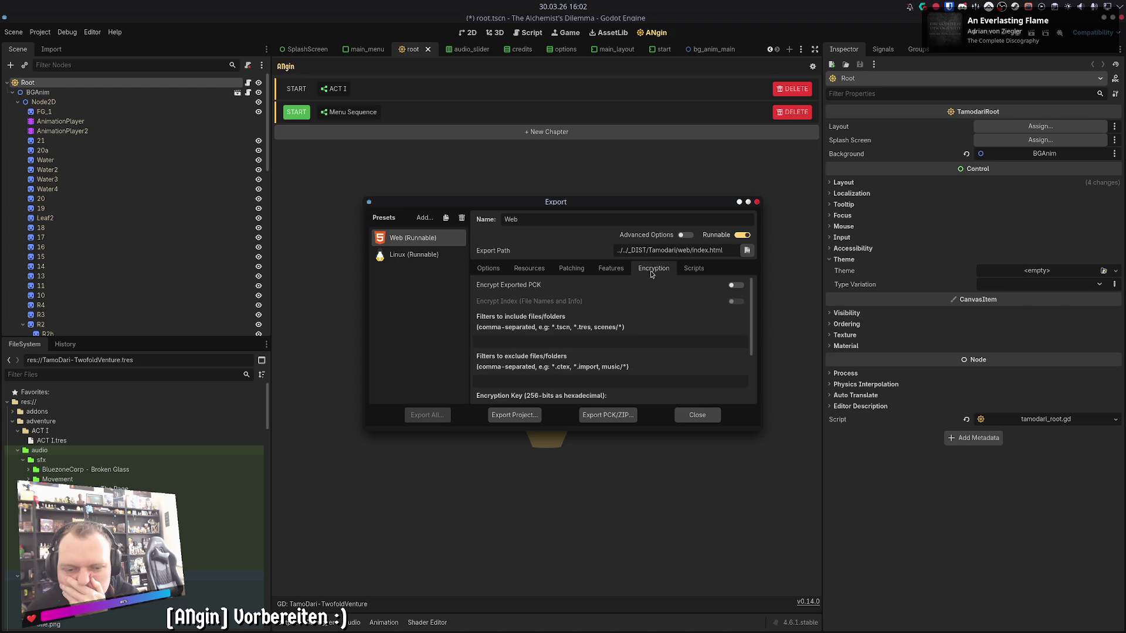
click(691, 269)
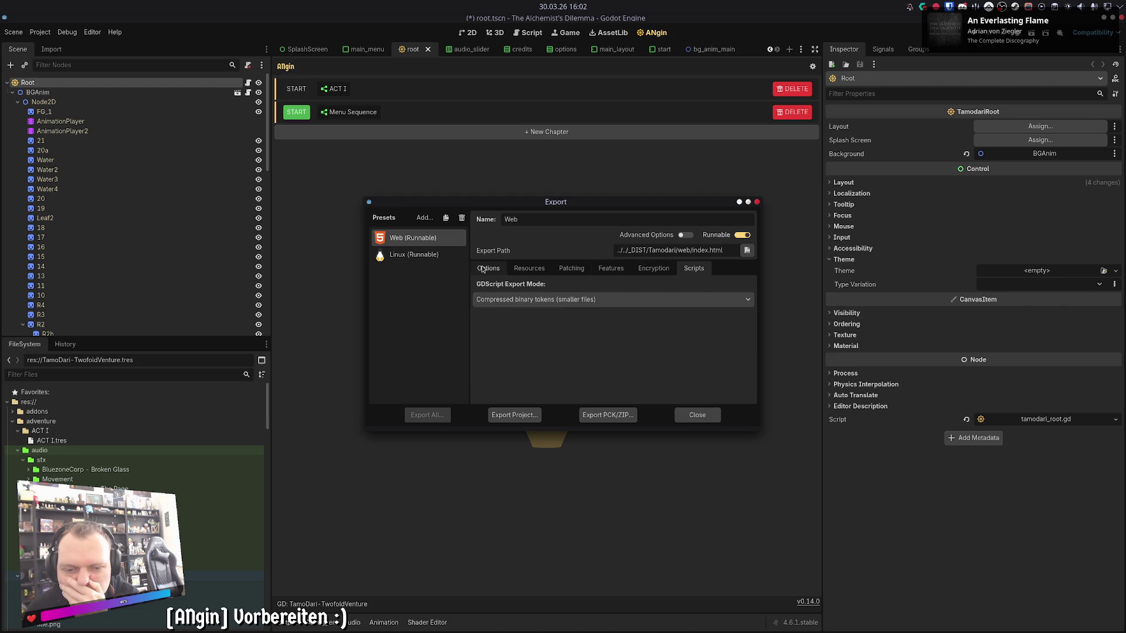
click(493, 300)
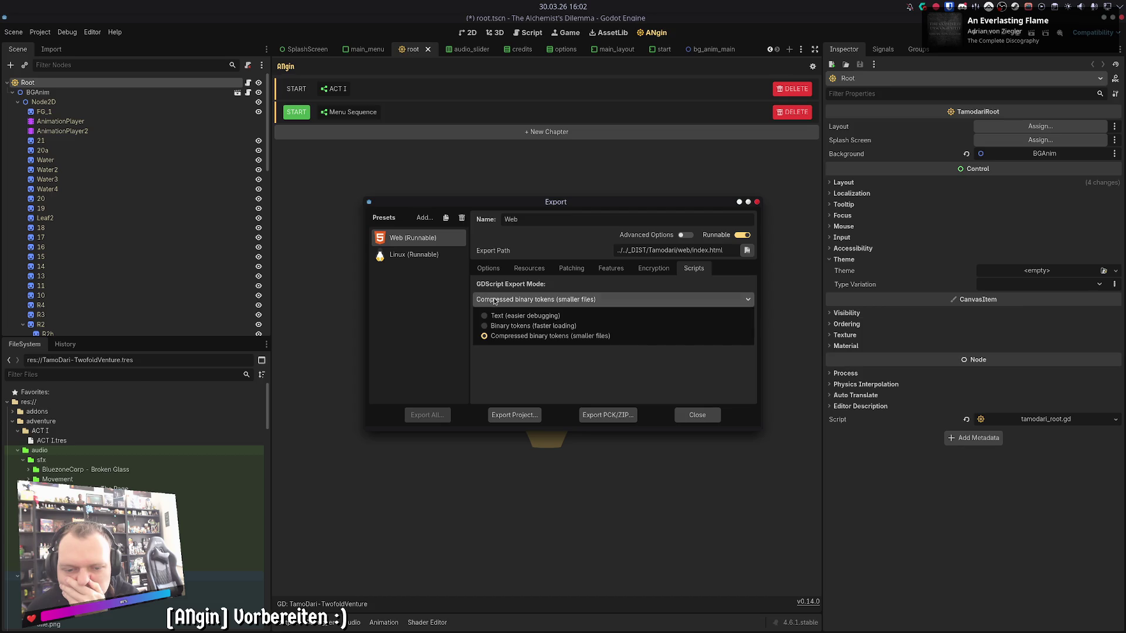
click(487, 270)
click(487, 270)
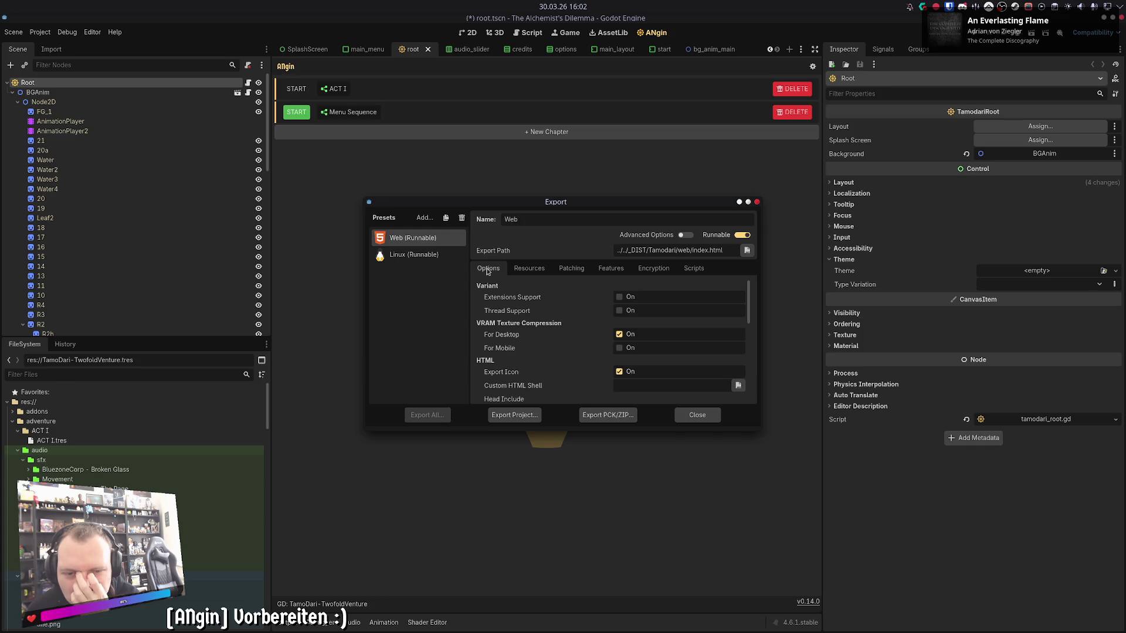
click(411, 255)
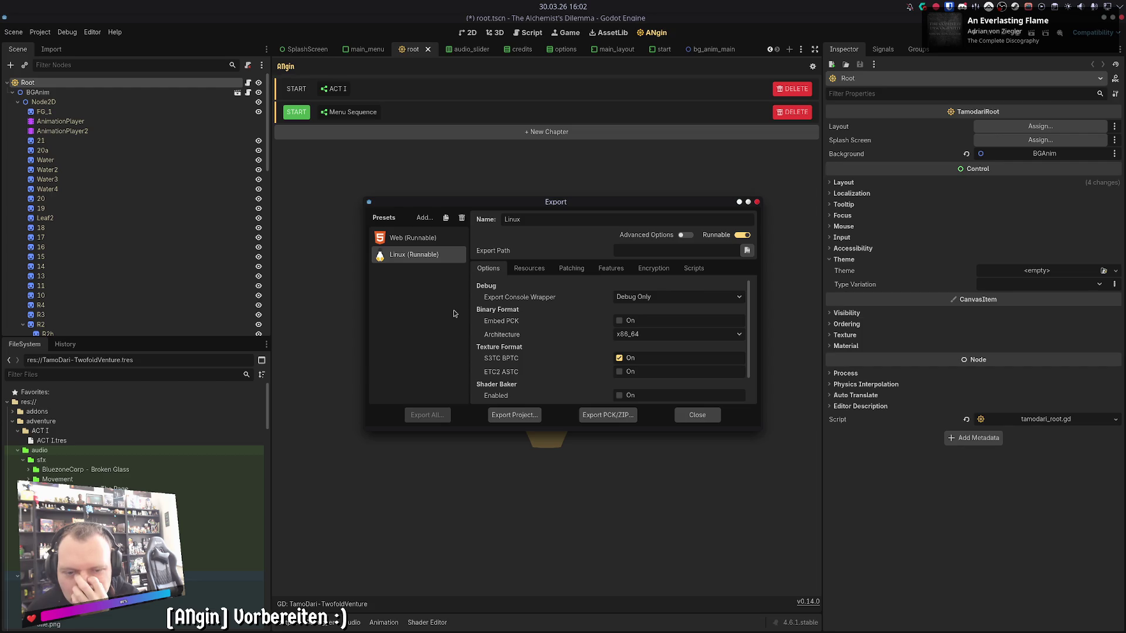
Export the Linux build as index.x86_64 into a new 'linux' folder beside the web build.
scroll(583, 327, down, 1)
scroll(577, 332, up, 1)
click(514, 416)
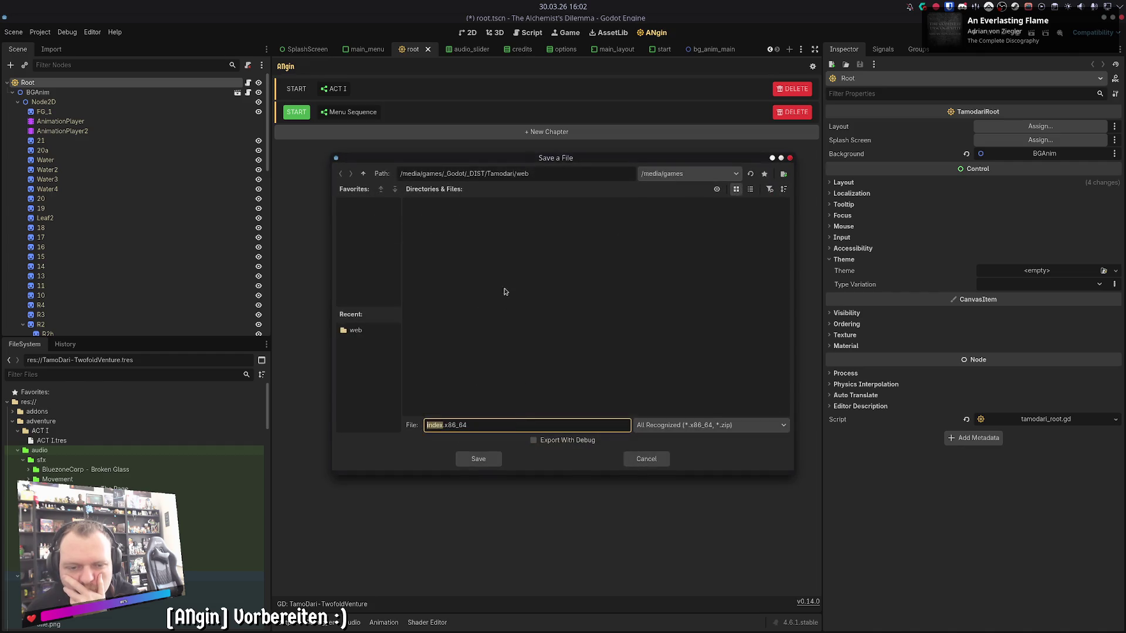
click(363, 173)
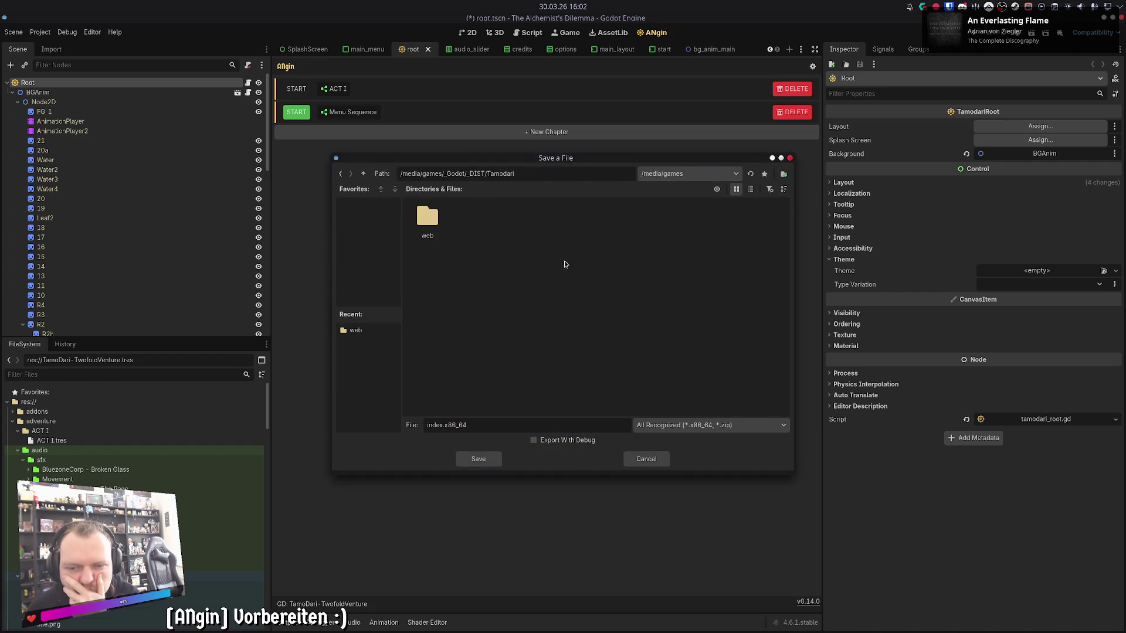
click(783, 174)
text(linux)
key(Return)
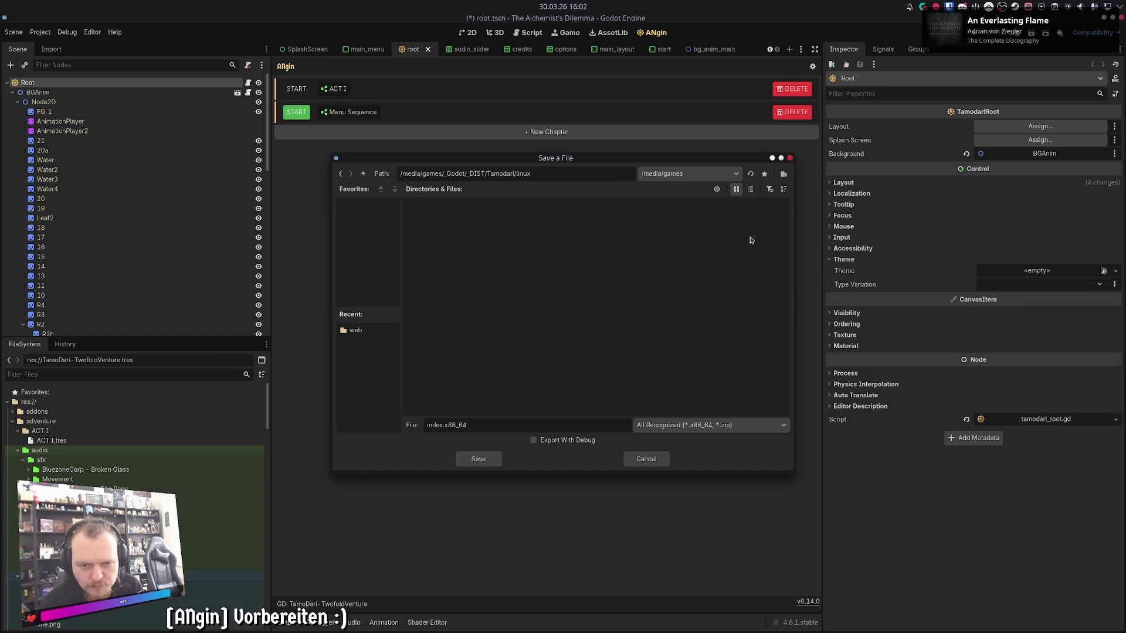
click(478, 459)
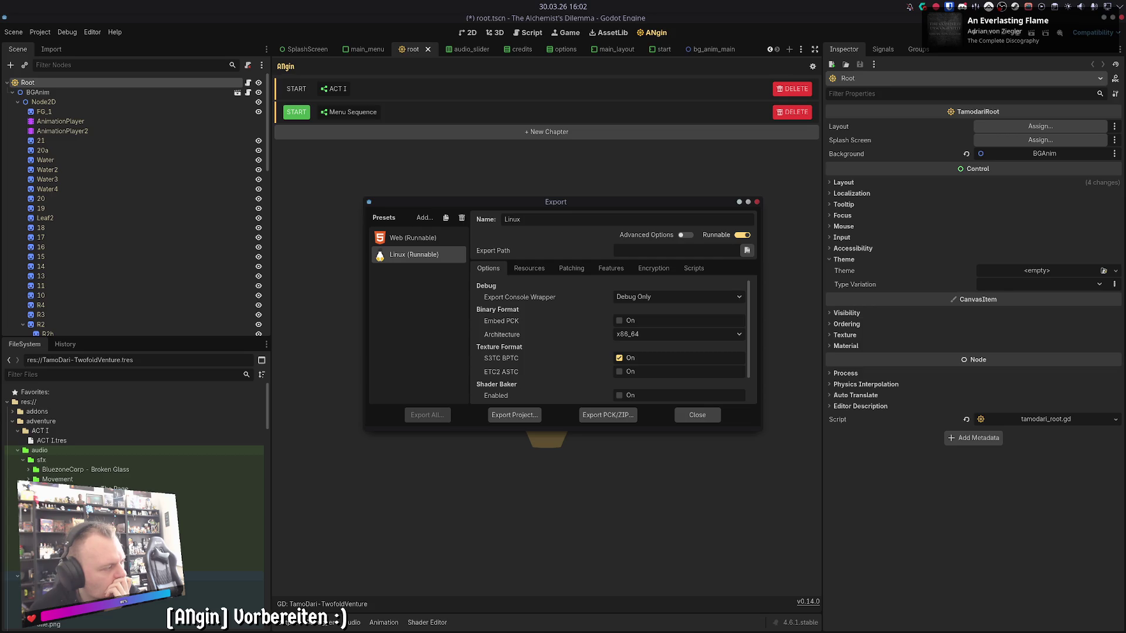
key(F5)
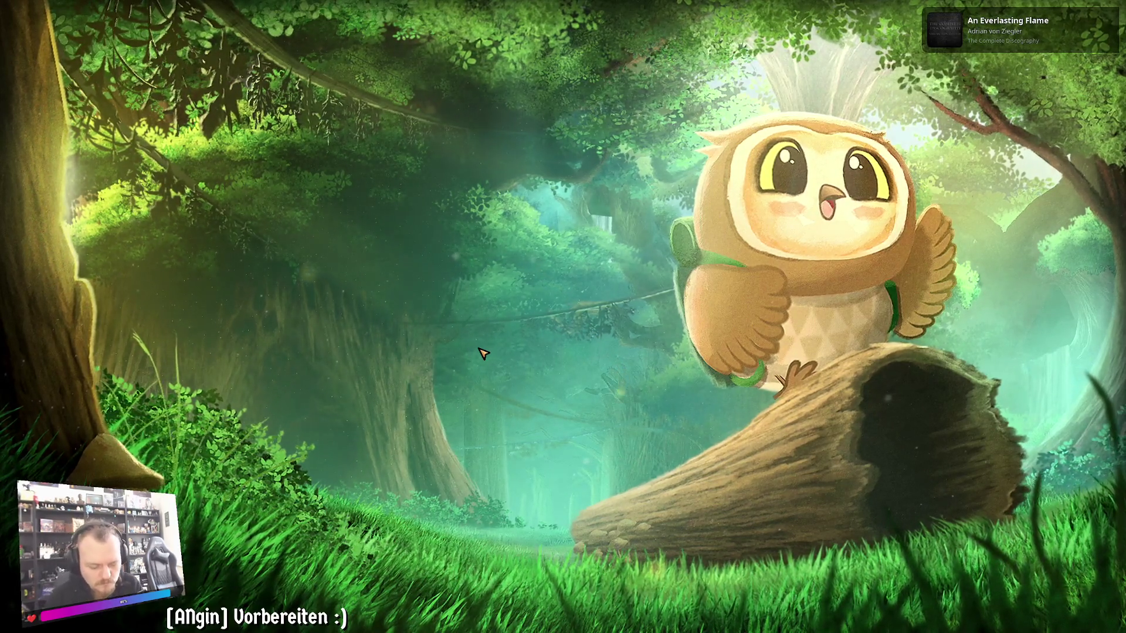
Close the running game and the Export dialog, returning to the ANgin chapter editor.
key(alt+F4)
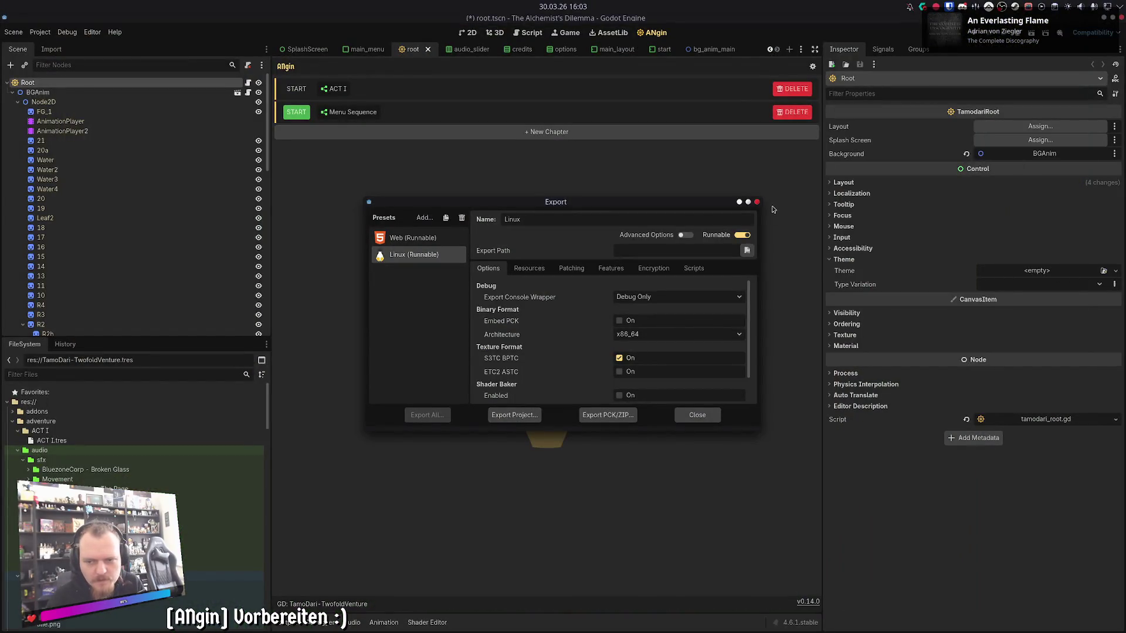
key(Escape)
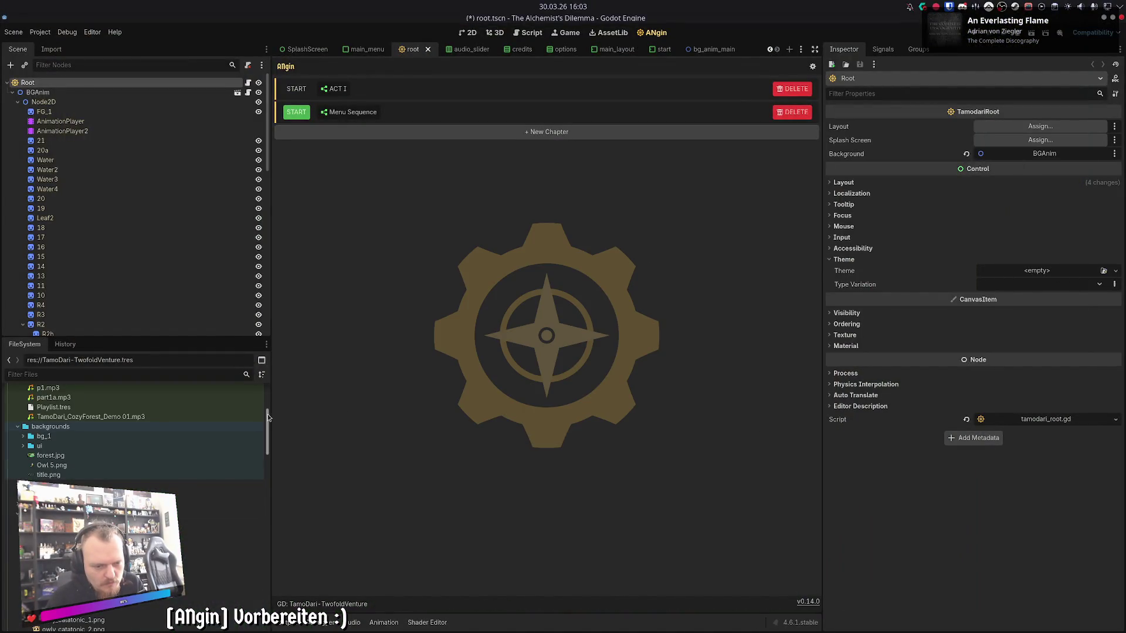
scroll(267, 414, down, 10)
key(ctrl+a)
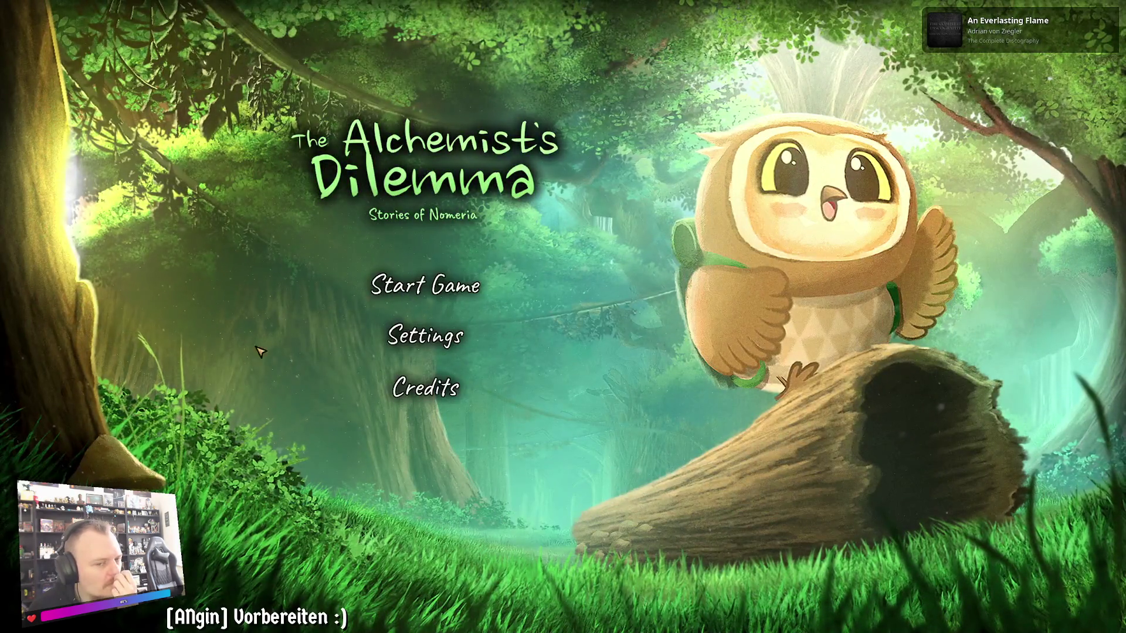
Start a new game, skip the intro, choose 'Get up and get ready for the adventure.', then stop the run.
key(Return)
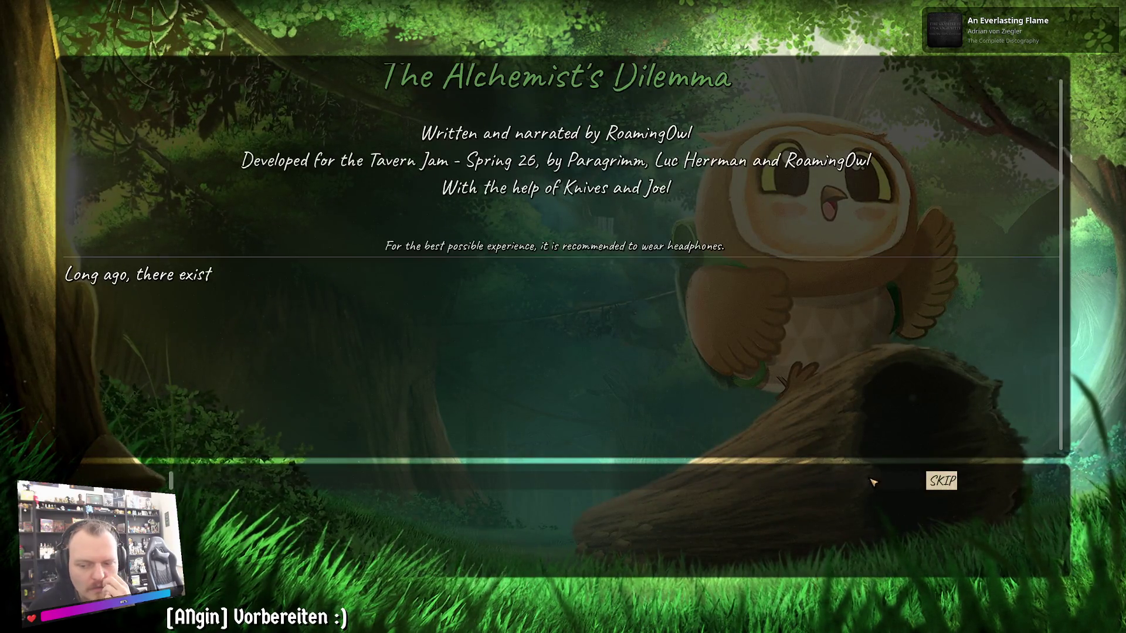
click(941, 481)
click(676, 573)
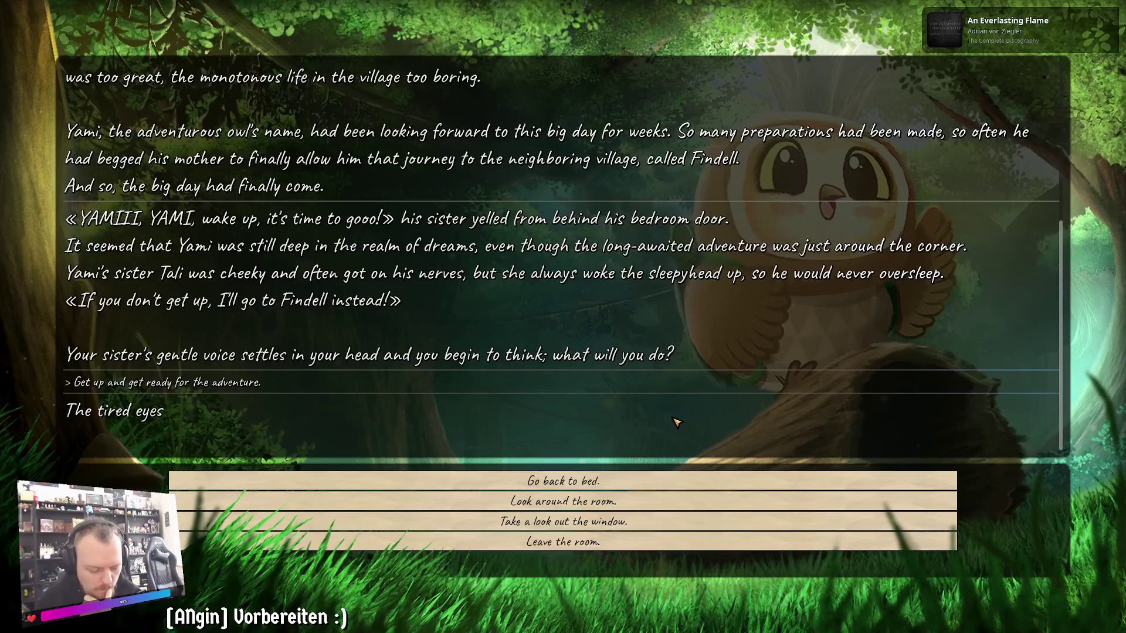
key(F8)
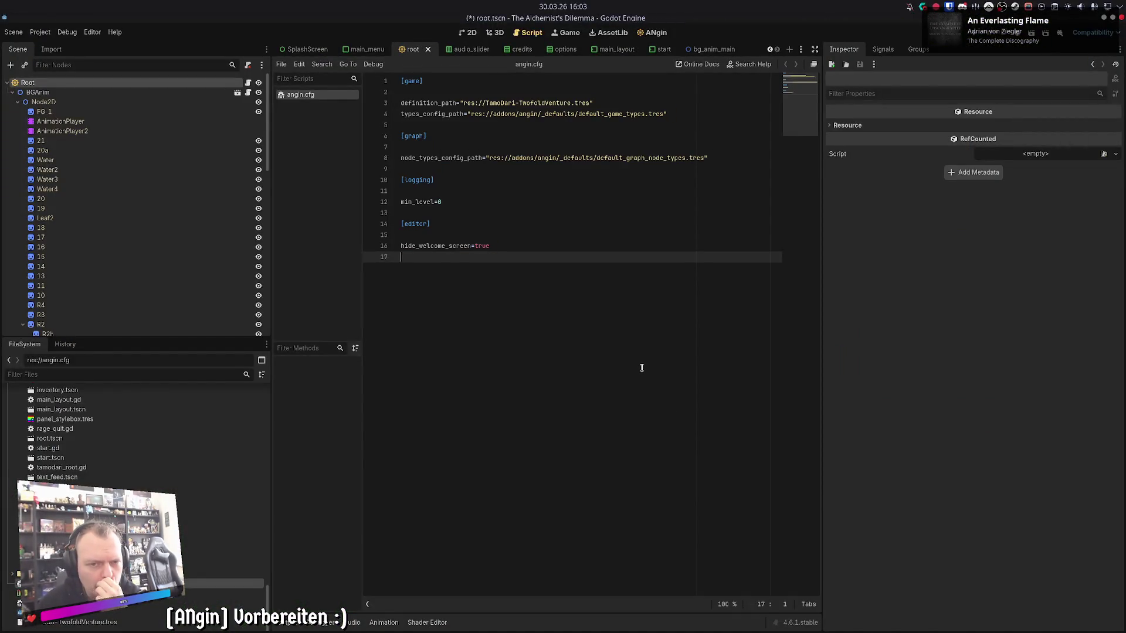
key(shift+Up)
key(shift+Up)
key(shift+Up)
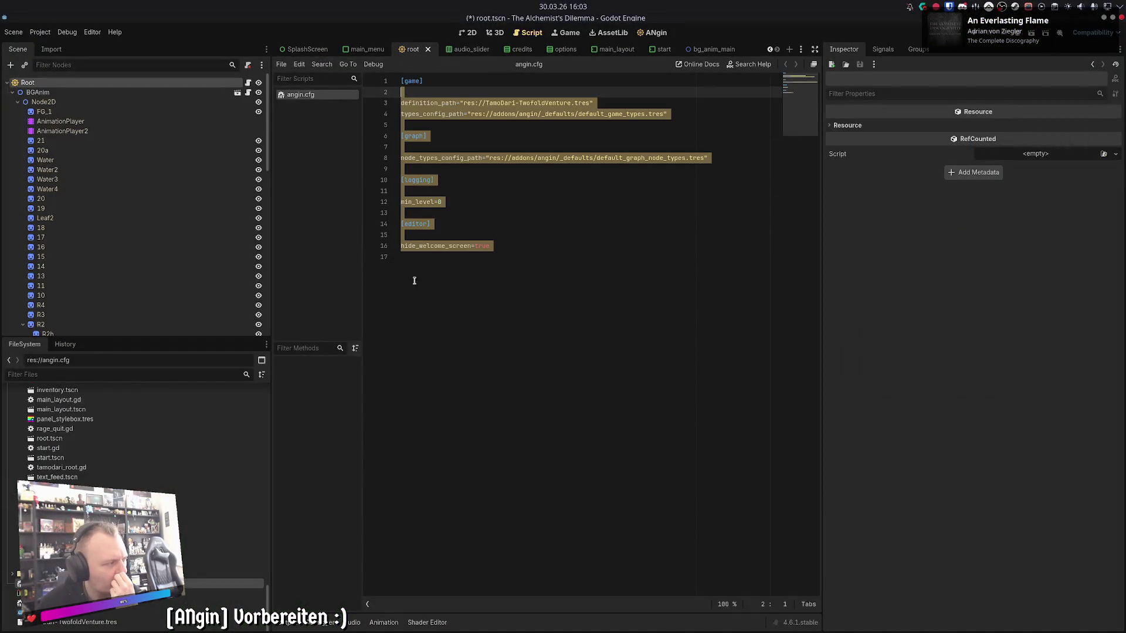
click(500, 277)
right_click(76, 461)
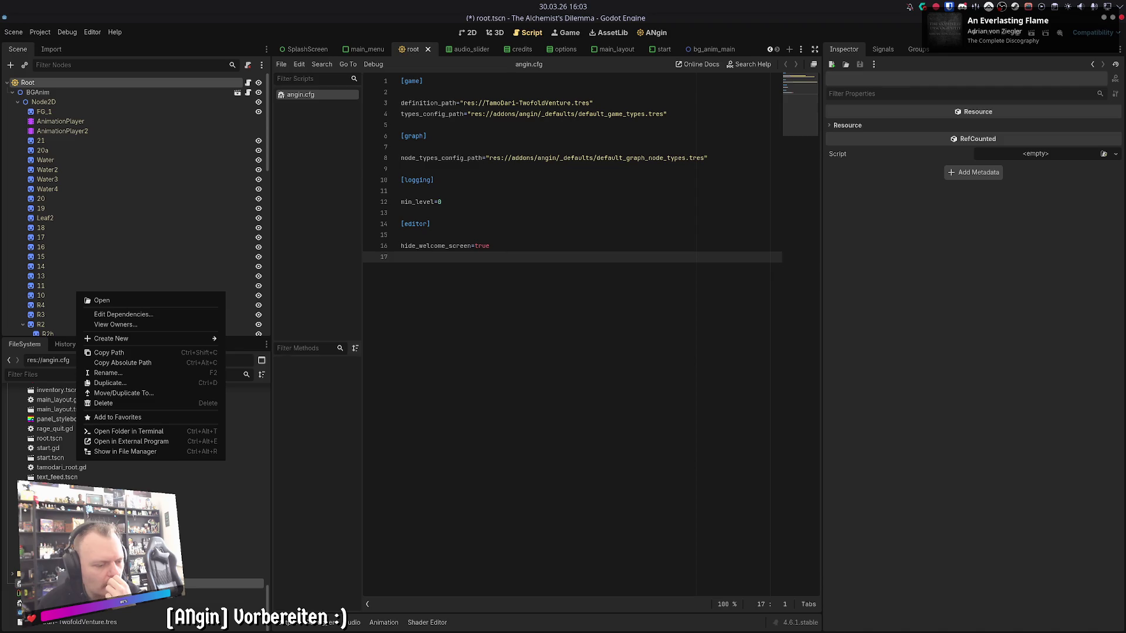
key(Escape)
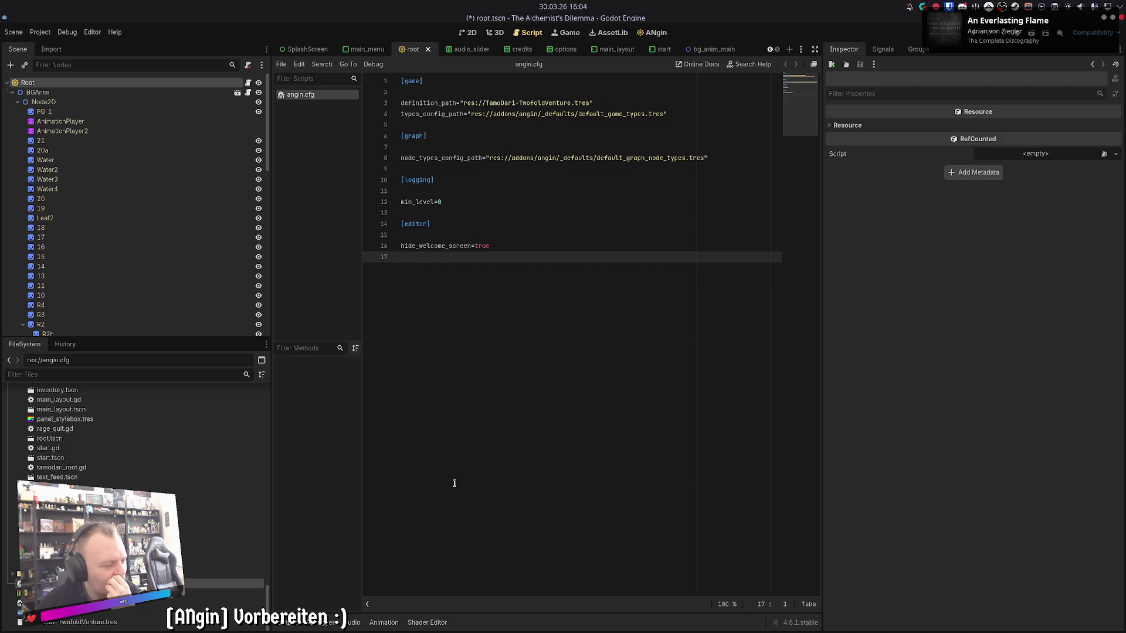
mouse_move(499, 630)
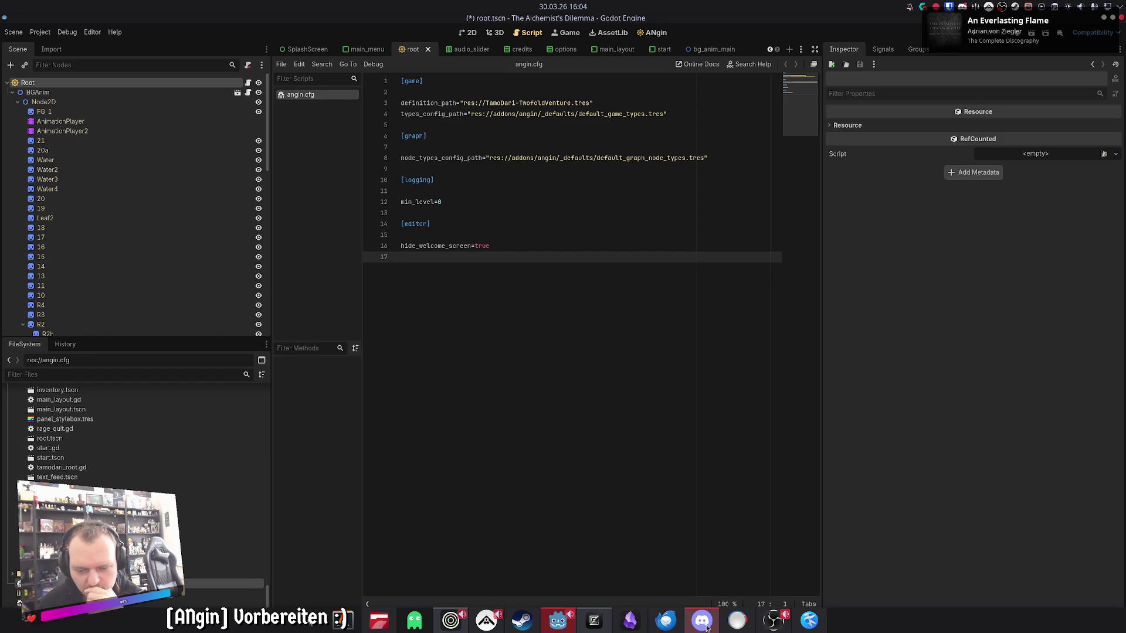
mouse_move(707, 629)
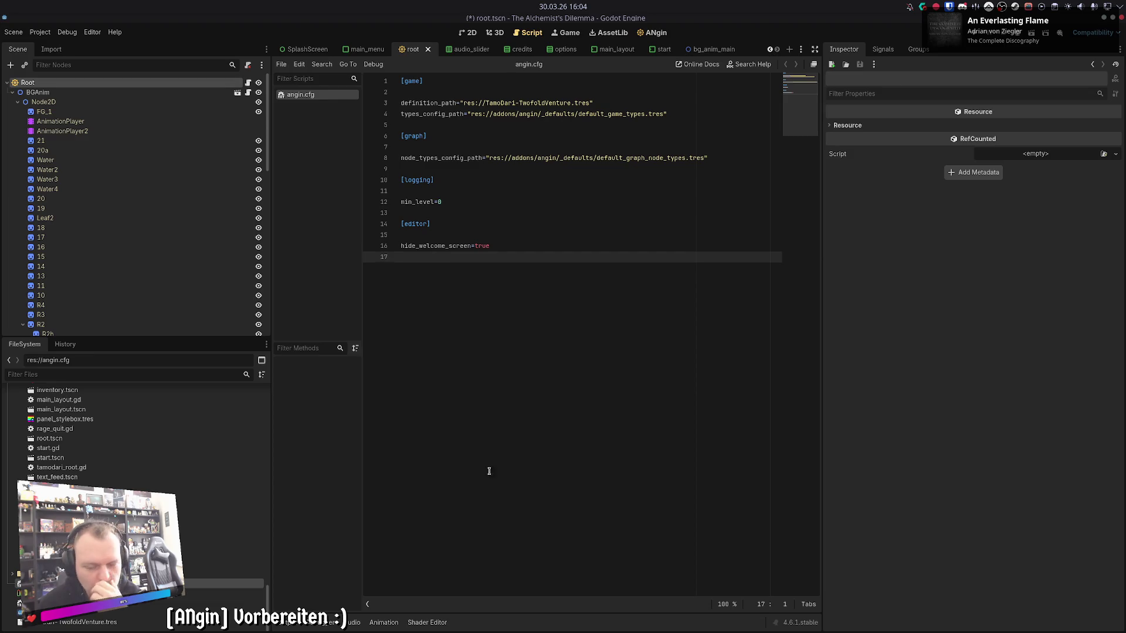
mouse_move(332, 630)
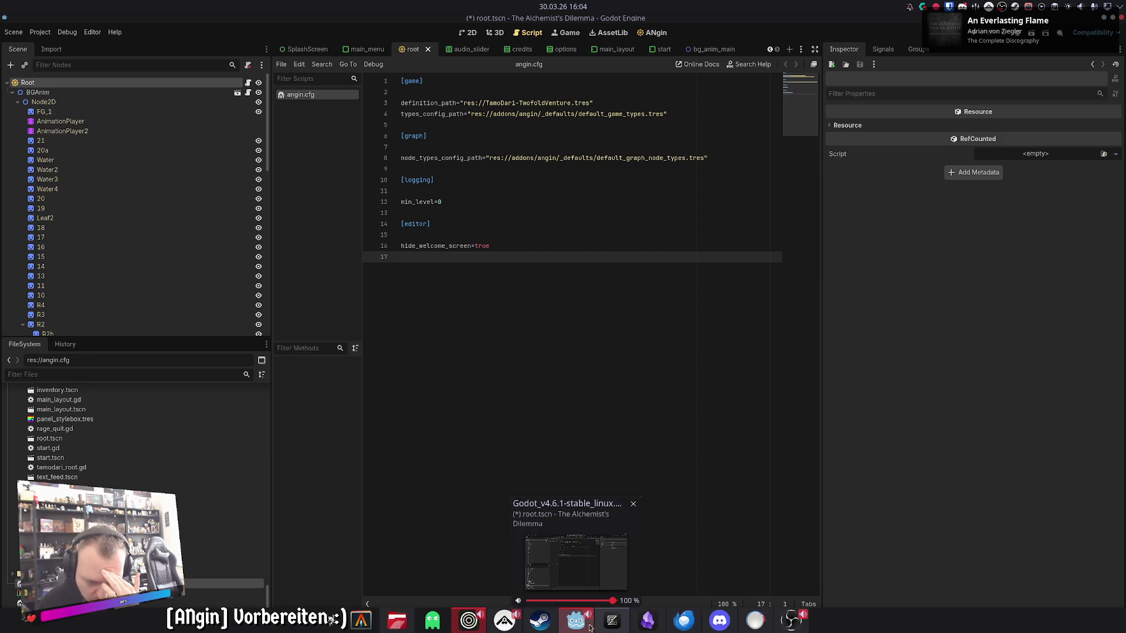
mouse_move(604, 627)
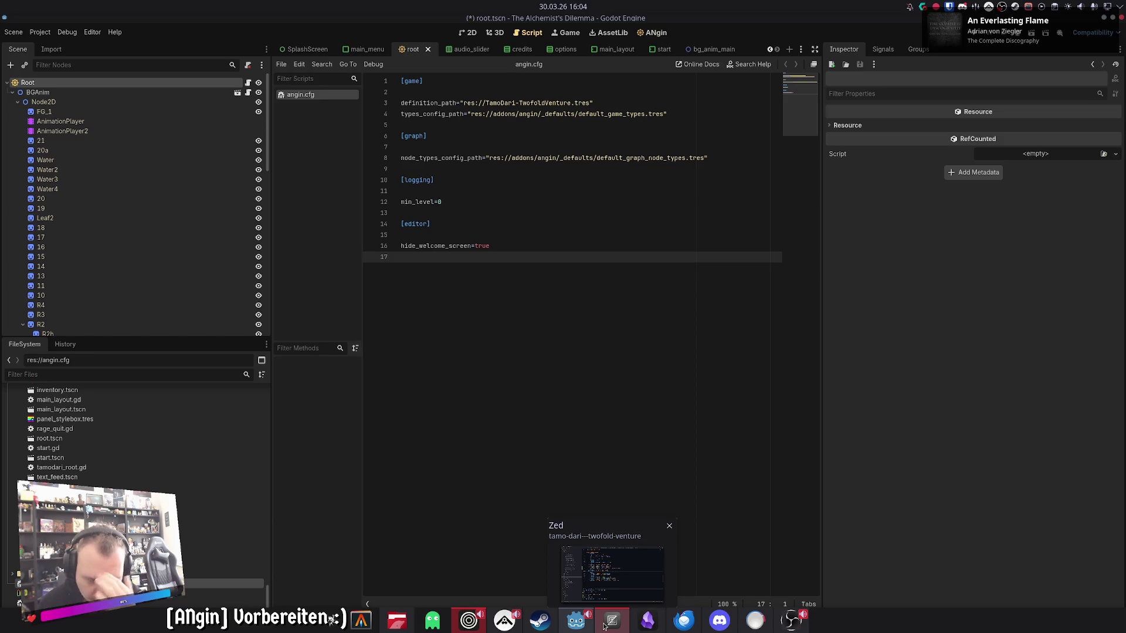
click(537, 626)
click(537, 626)
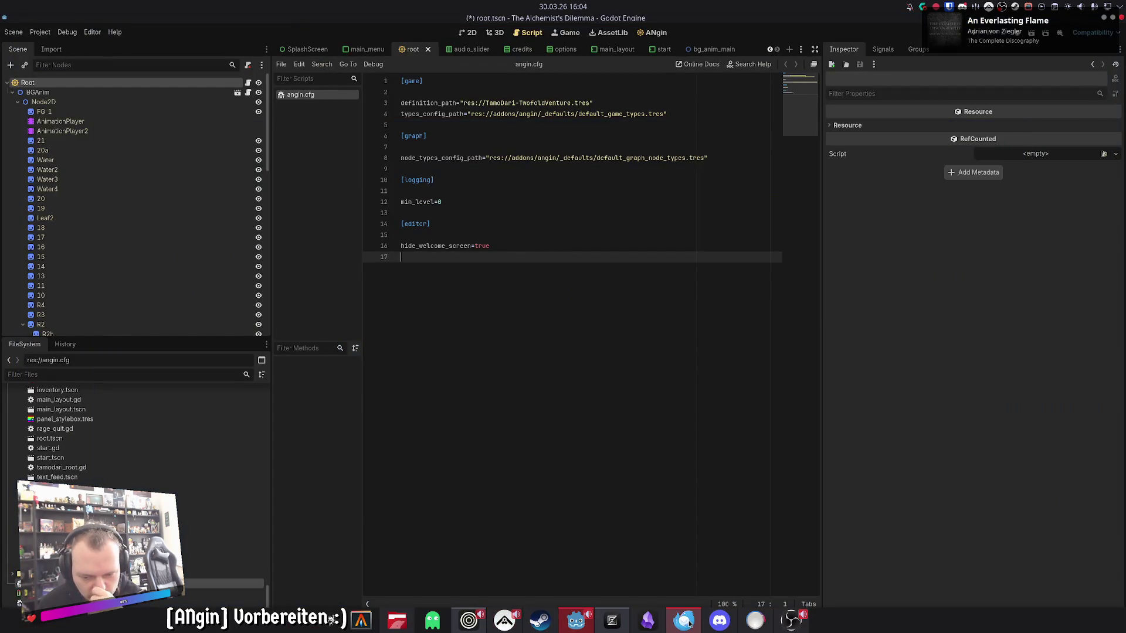
mouse_move(617, 626)
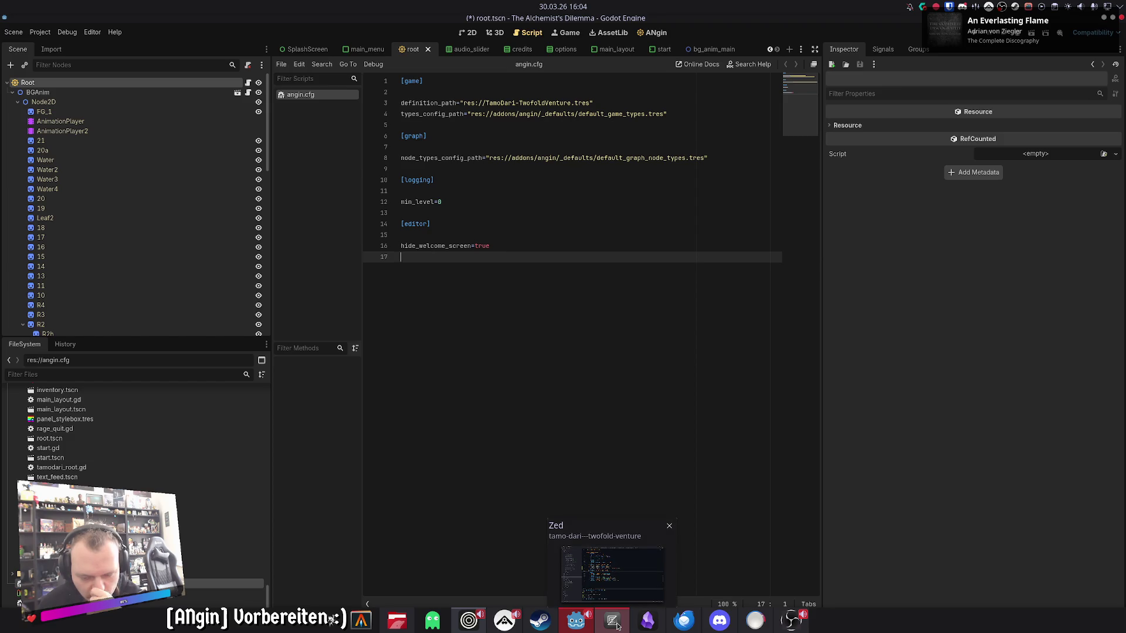
Bring Zed to the front and search the whole project for 'angin.cfg'.
click(616, 626)
click(633, 378)
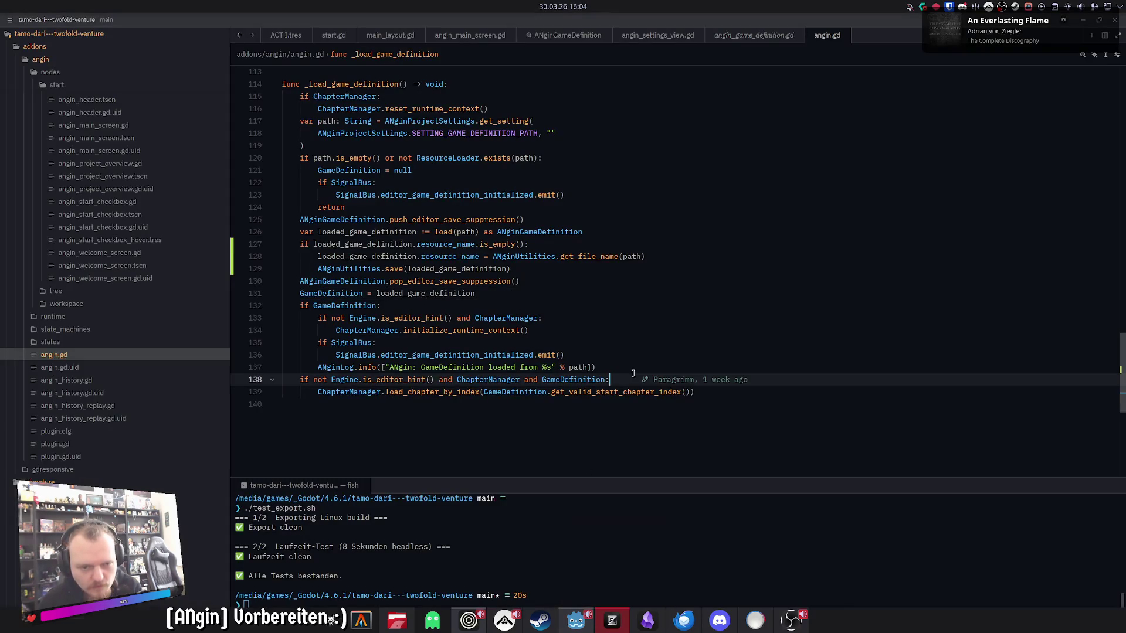
key(ctrl+shift+f)
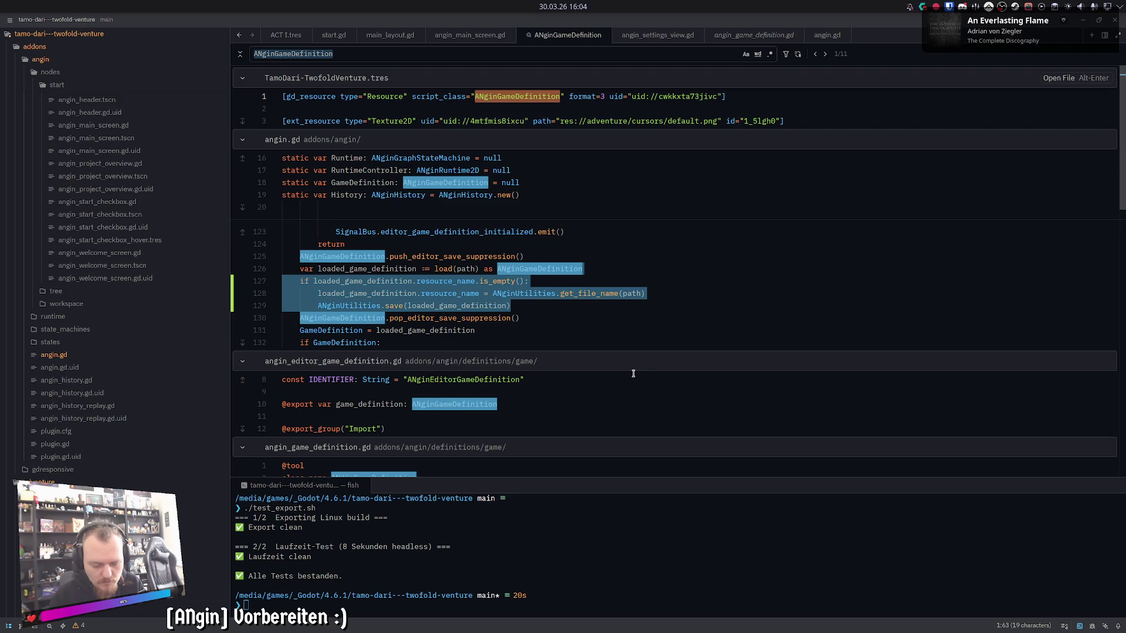
text(angin.cfg)
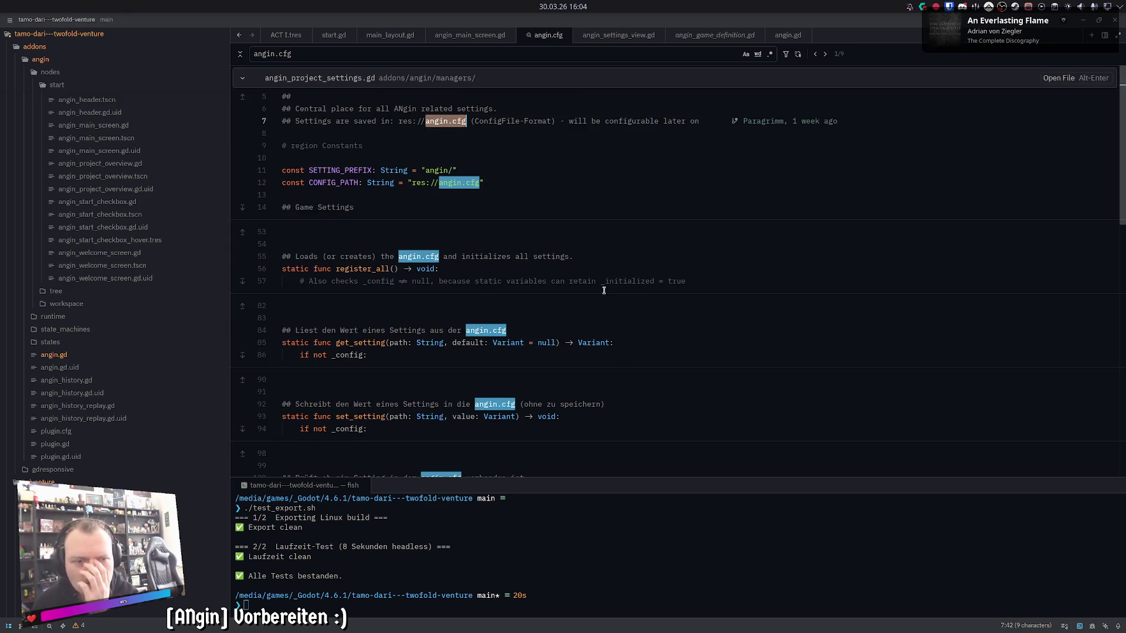
double_click(344, 181)
scroll(538, 280, down, 2)
scroll(539, 280, up, 2)
scroll(529, 351, down, 7)
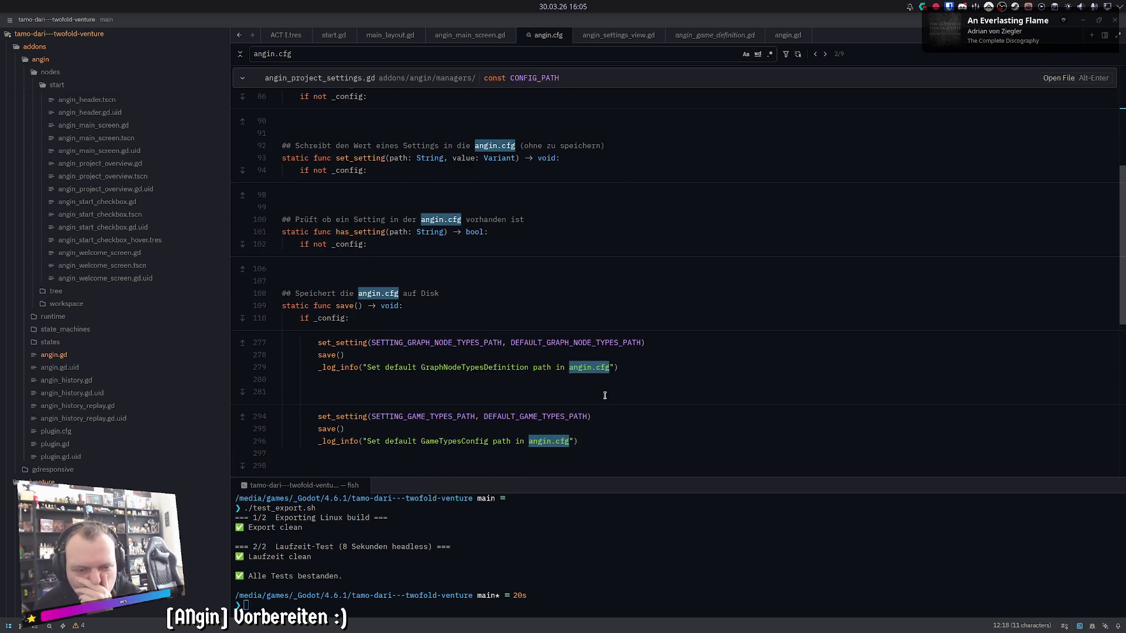
scroll(643, 405, down, 5)
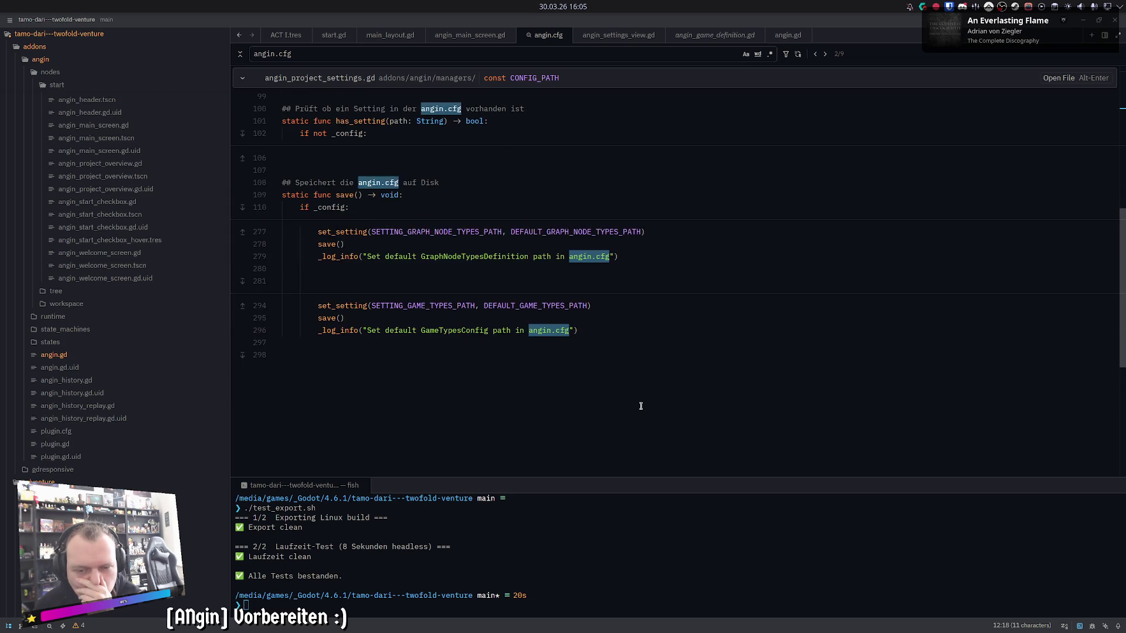
scroll(636, 419, up, 9)
scroll(634, 428, up, 3)
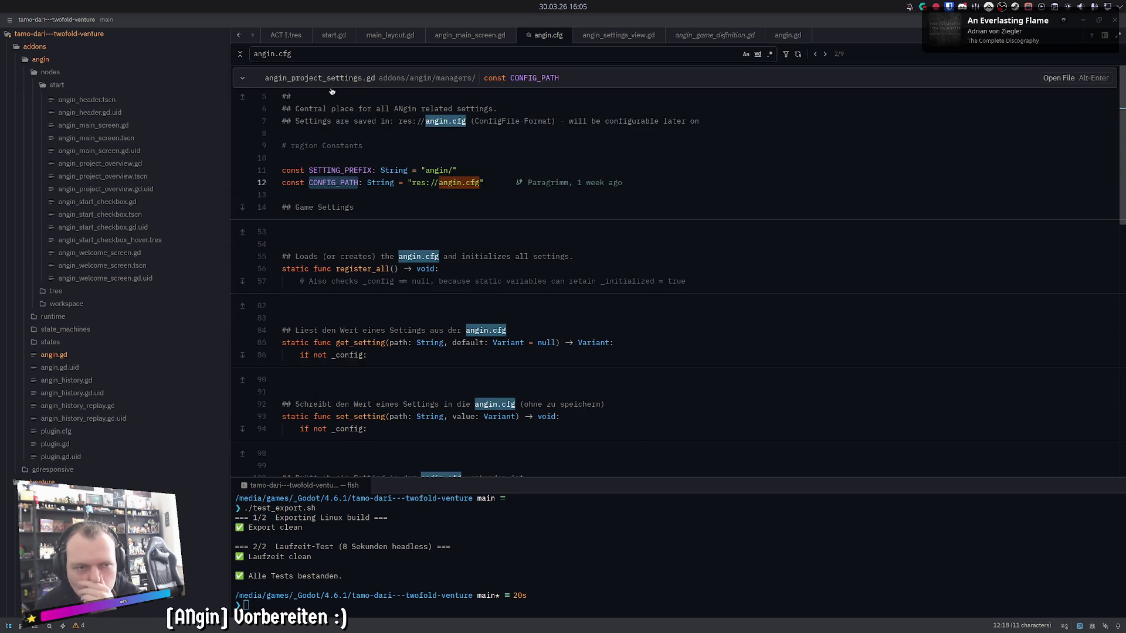
key(ctrl+f)
Search the project for 'export' and fold the editing-toolbar, file-color and style-settings results.
text(export)
key(Return)
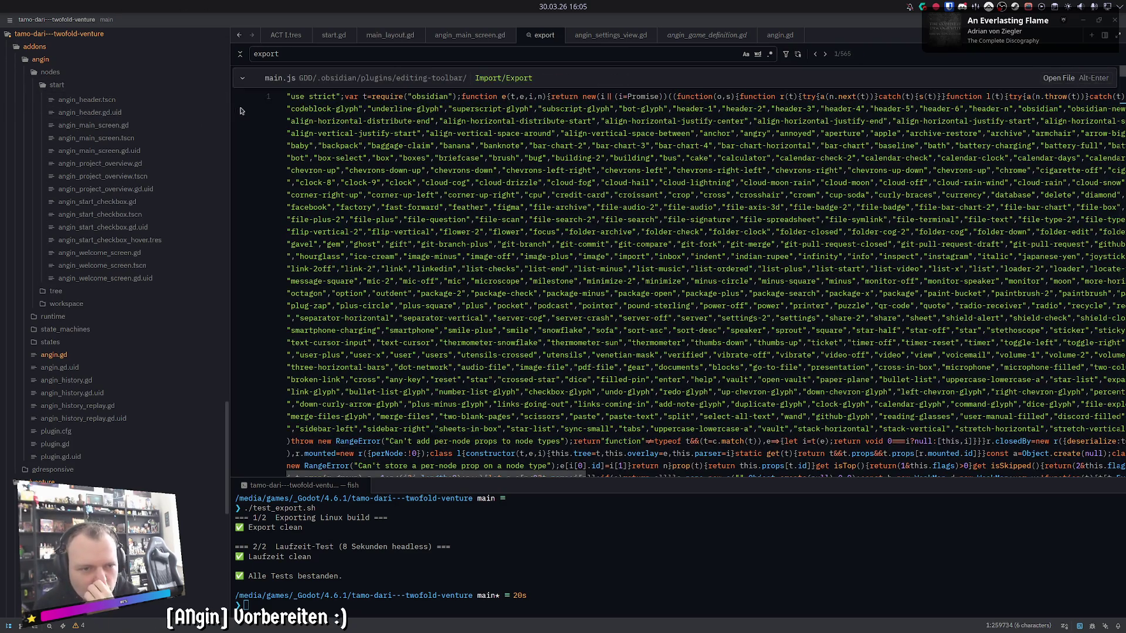
click(241, 82)
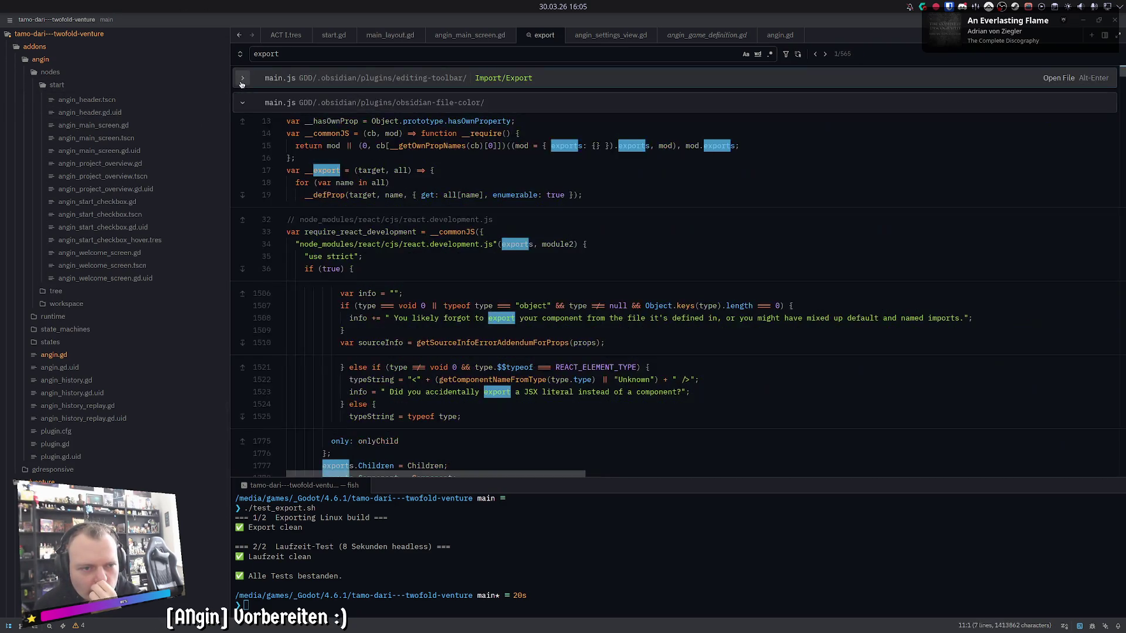
click(242, 103)
click(242, 127)
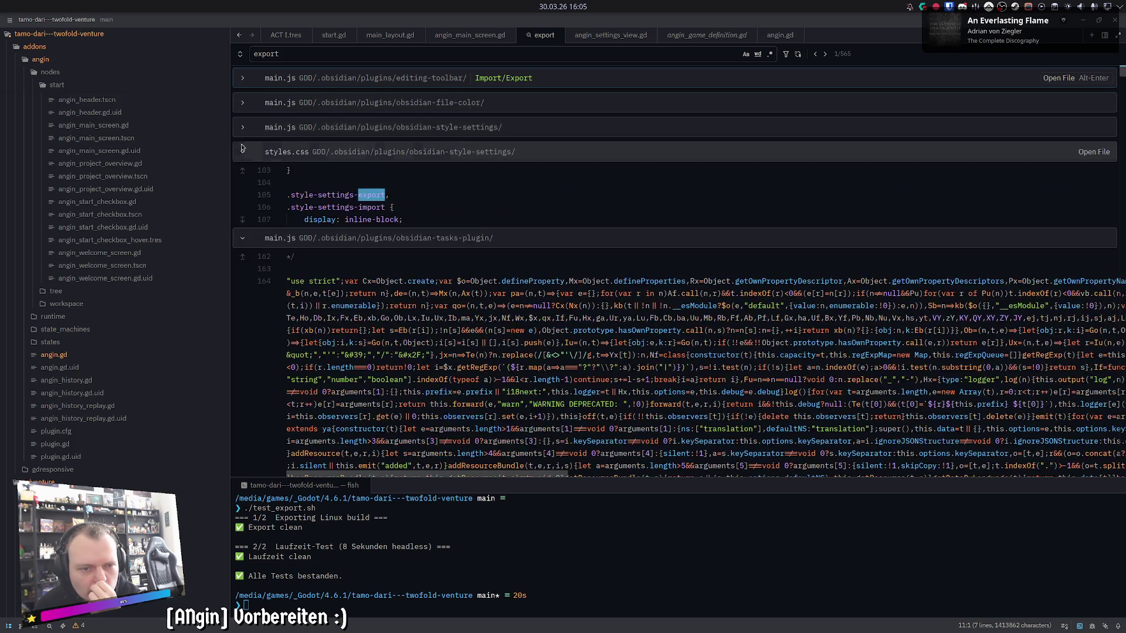
click(241, 152)
Fold the tasks-plugin, table-editor, theme.css and angin_action_definition results.
click(242, 176)
click(242, 201)
click(245, 226)
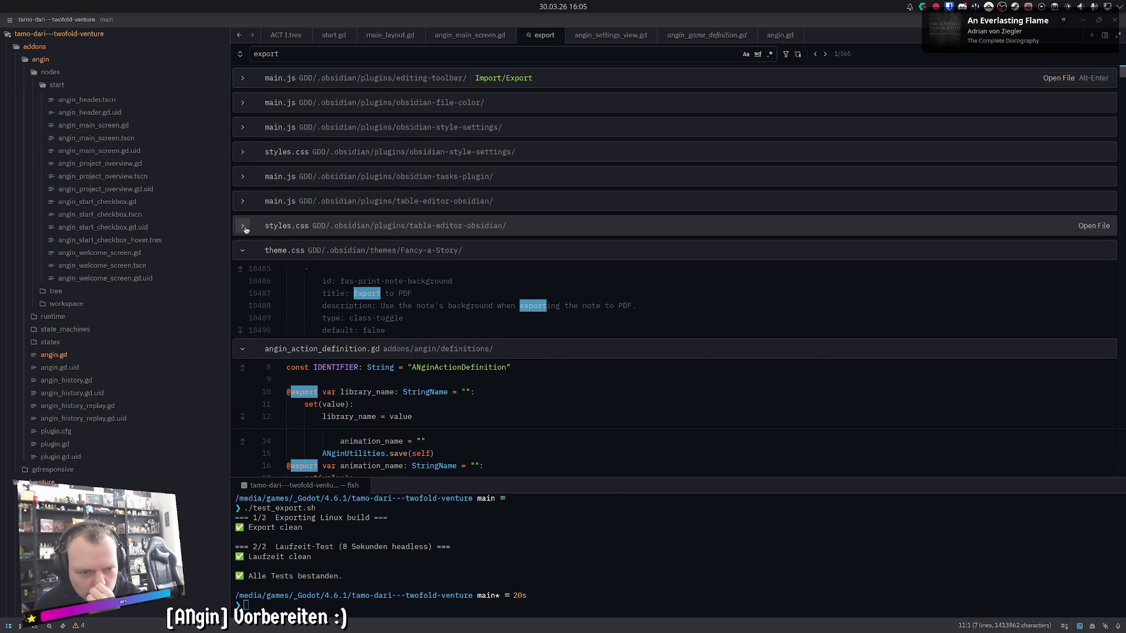
click(242, 250)
click(243, 274)
click(244, 273)
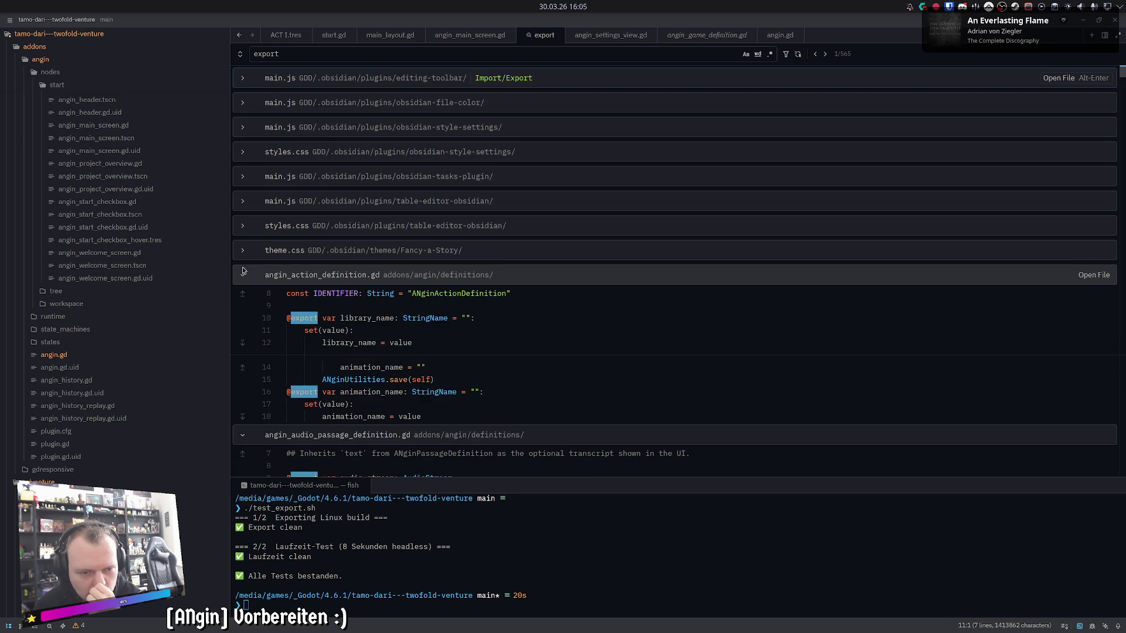
click(244, 272)
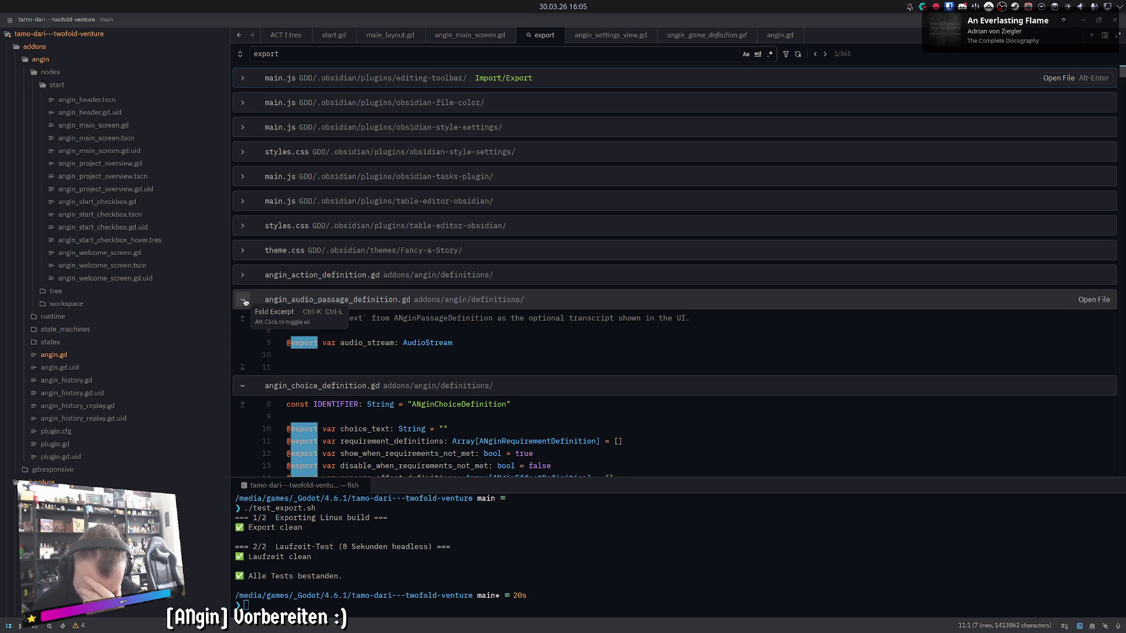
click(311, 53)
Search for CONFIG_FILE and Angin.cfg, then search the whole project for the CONFIG_PATH constant.
key(ctrl+a)
text(CONFIG_FILE)
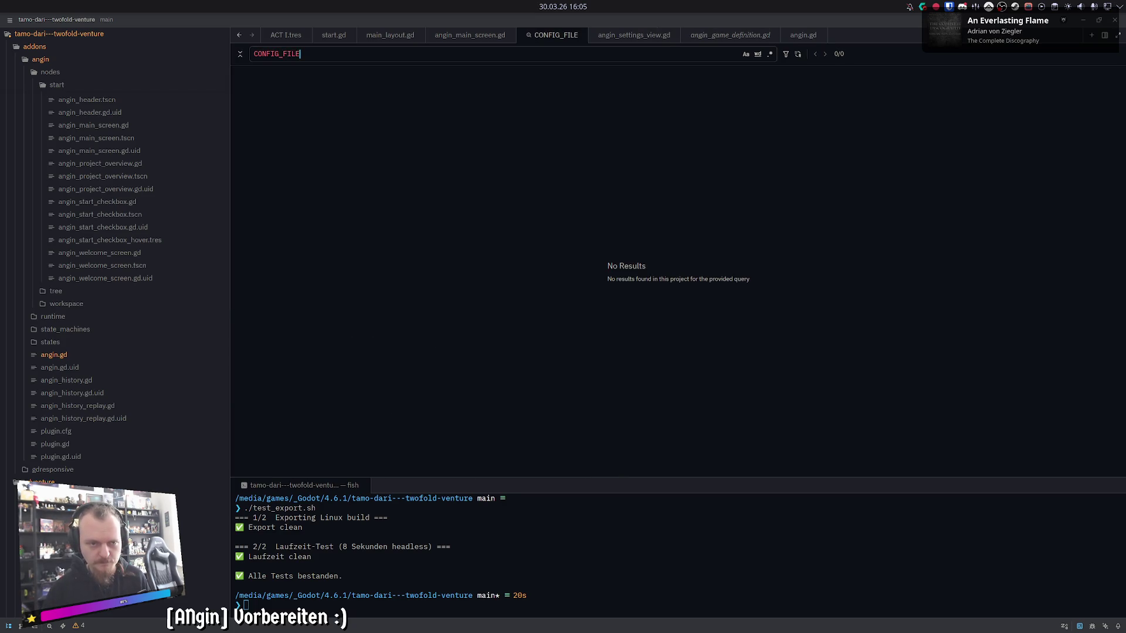
key(ctrl+a)
text(Angin.cfg)
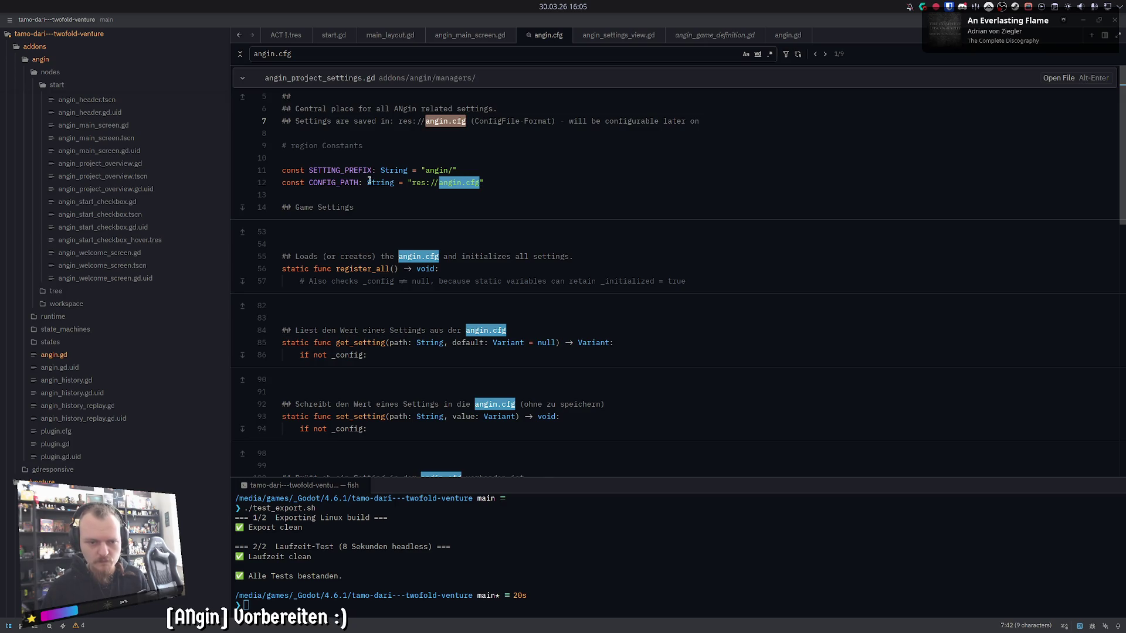
double_click(346, 183)
key(ctrl+shift+f)
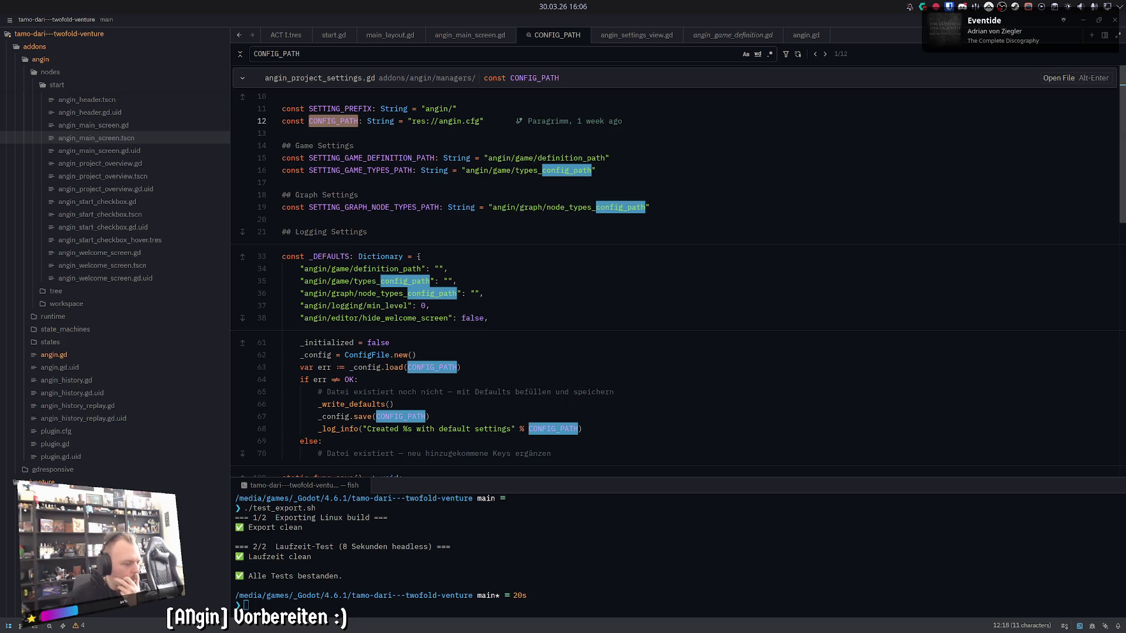
click(646, 357)
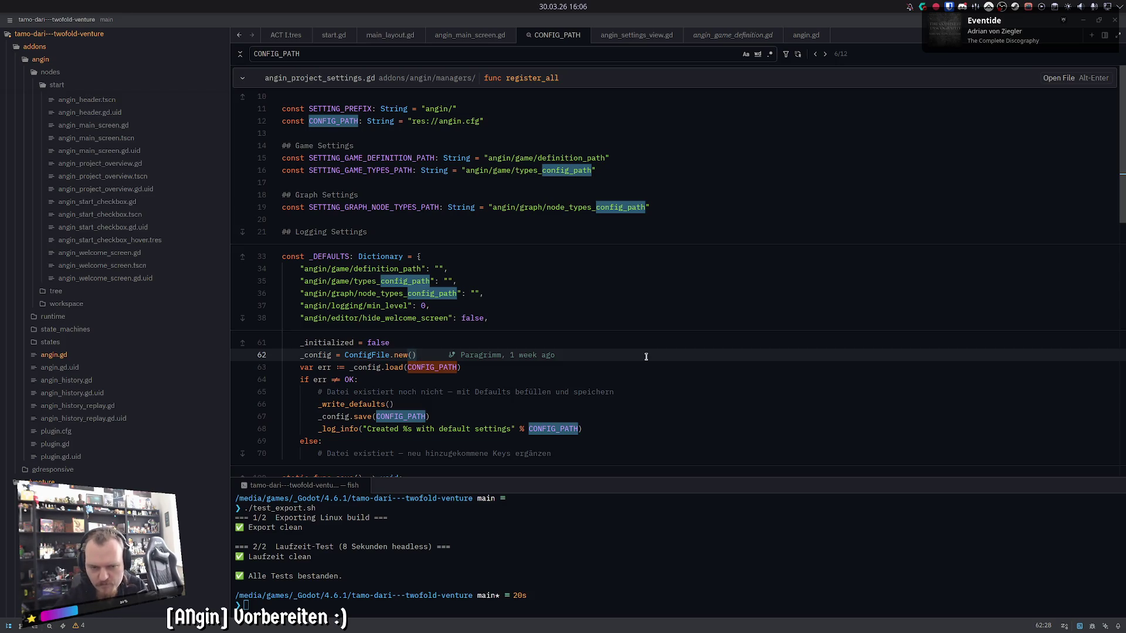
mouse_move(578, 630)
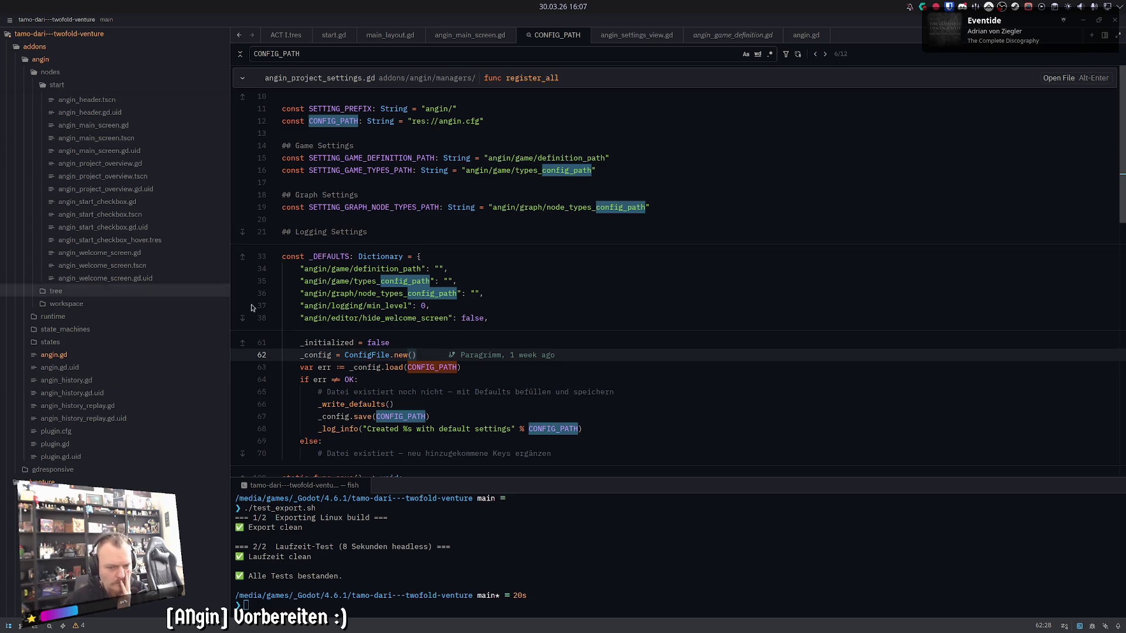
scroll(569, 303, down, 1)
scroll(571, 328, down, 2)
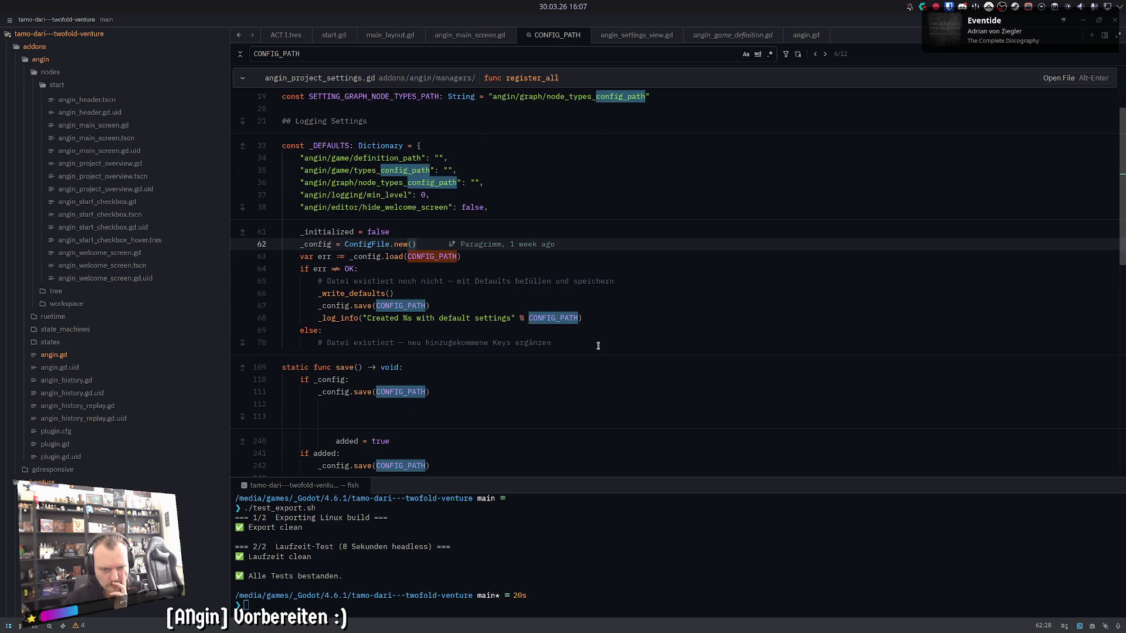
scroll(577, 368, down, 4)
scroll(577, 369, down, 4)
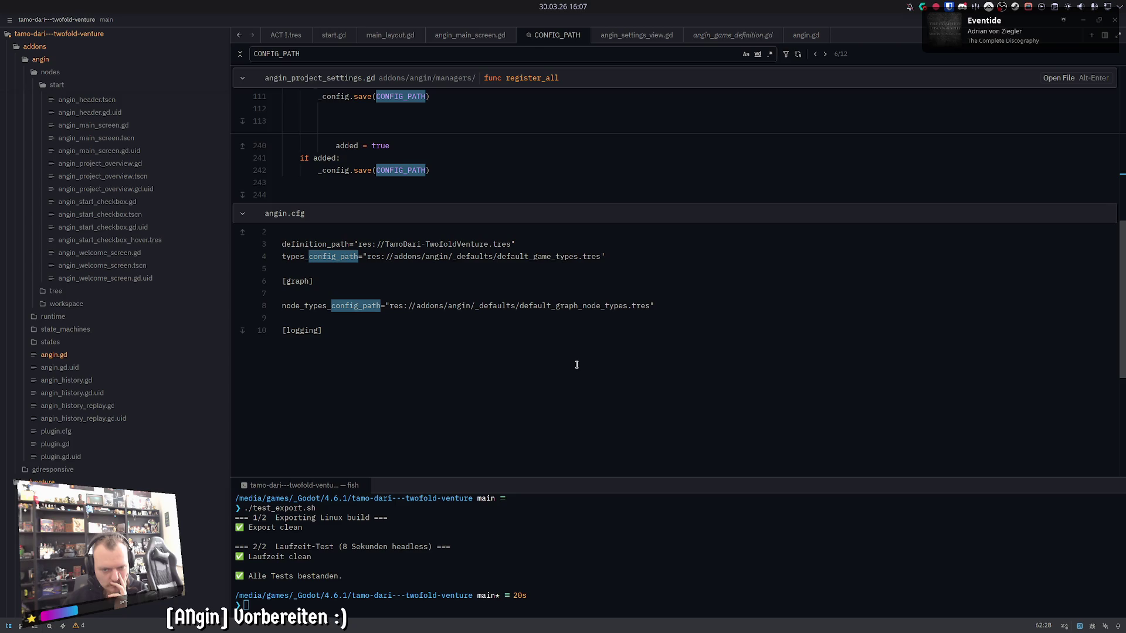
scroll(576, 365, up, 4)
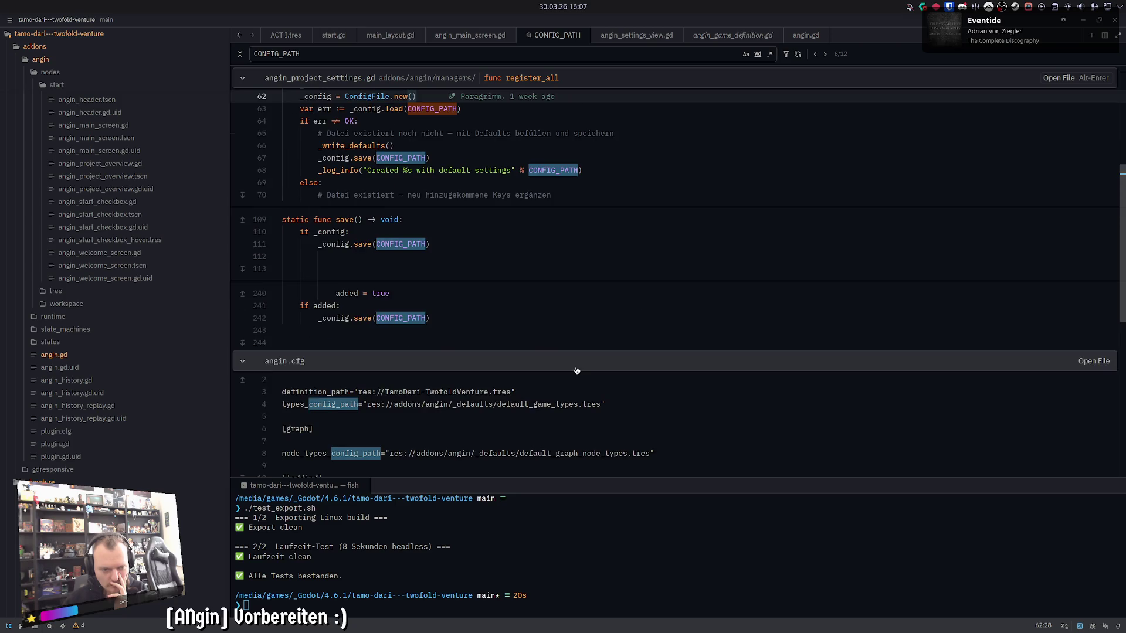
scroll(576, 368, down, 2)
scroll(577, 366, up, 4)
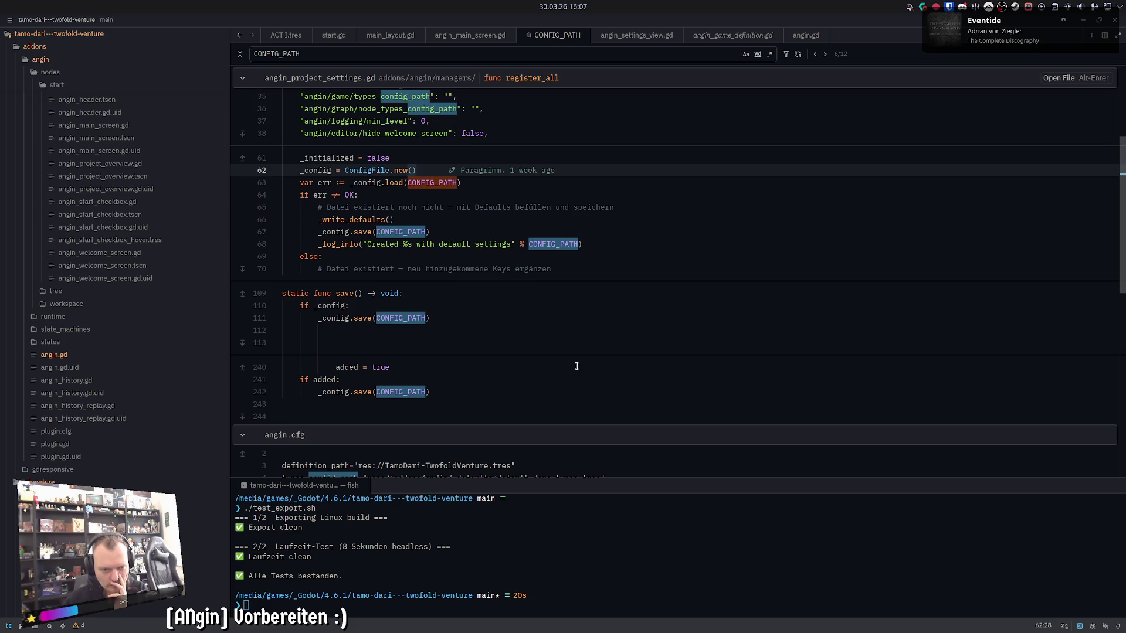
scroll(576, 365, up, 3)
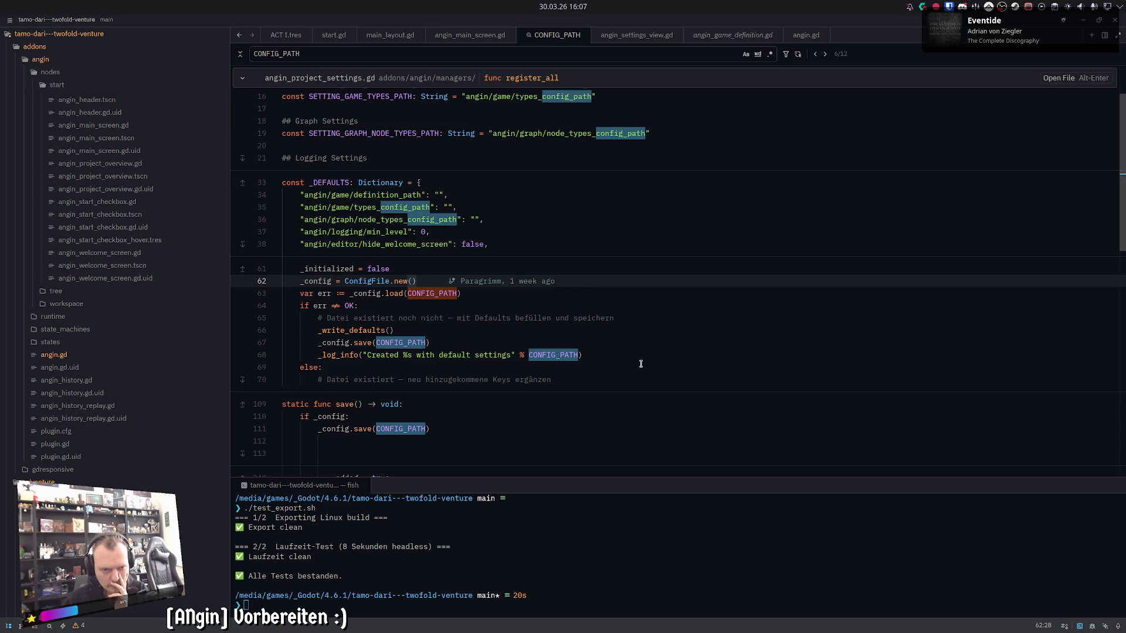
scroll(645, 364, up, 2)
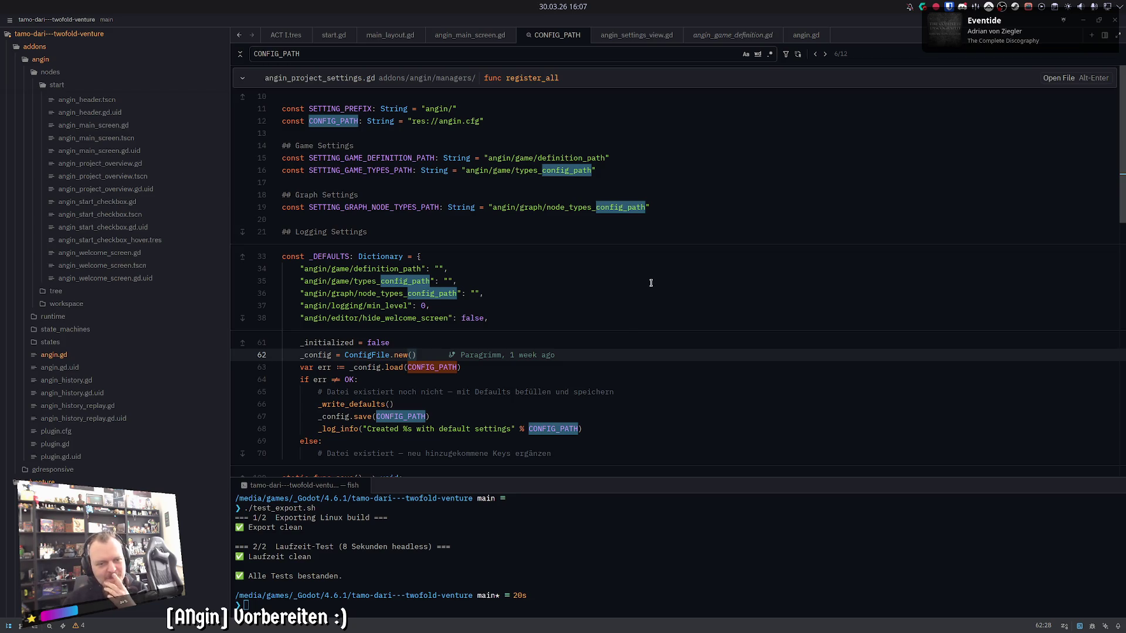
scroll(651, 283, down, 1)
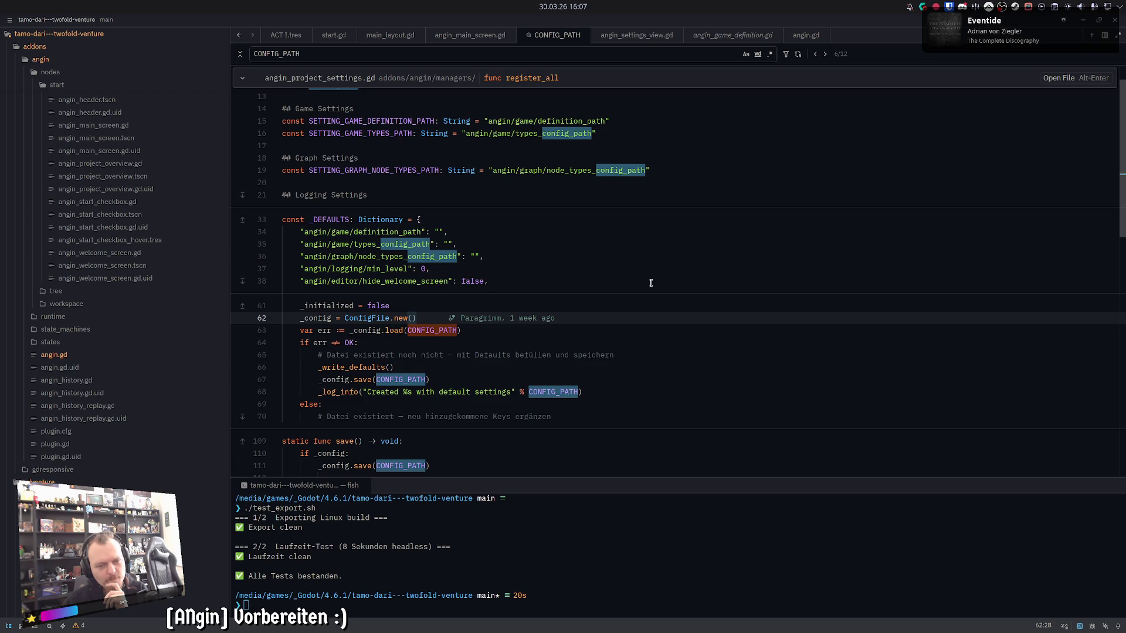
scroll(651, 284, down, 1)
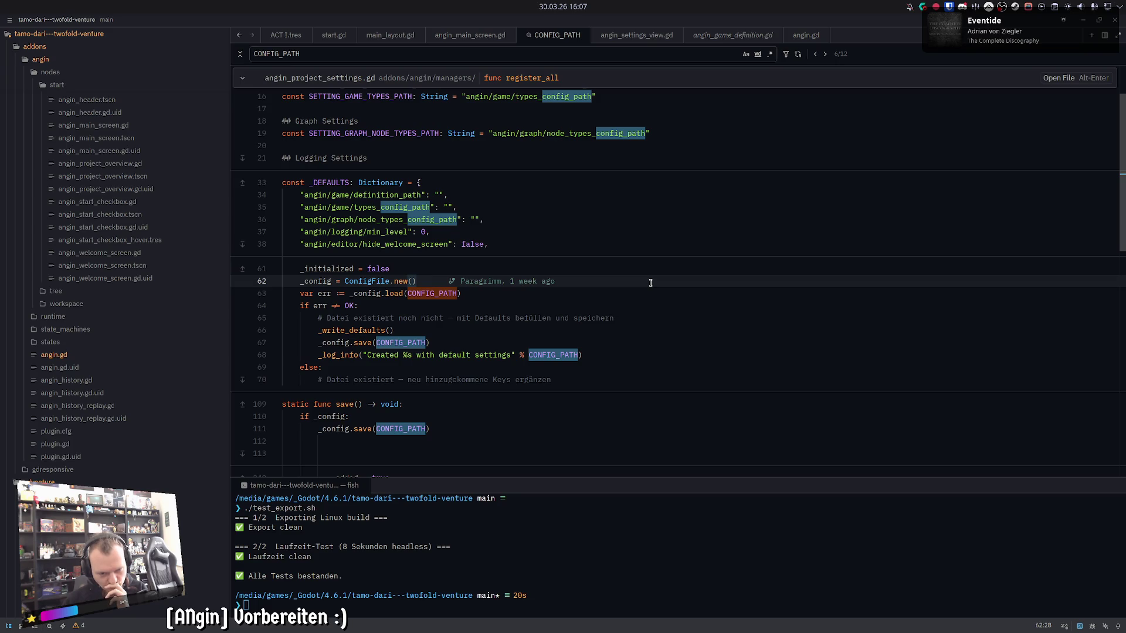
click(496, 331)
scroll(612, 378, down, 1)
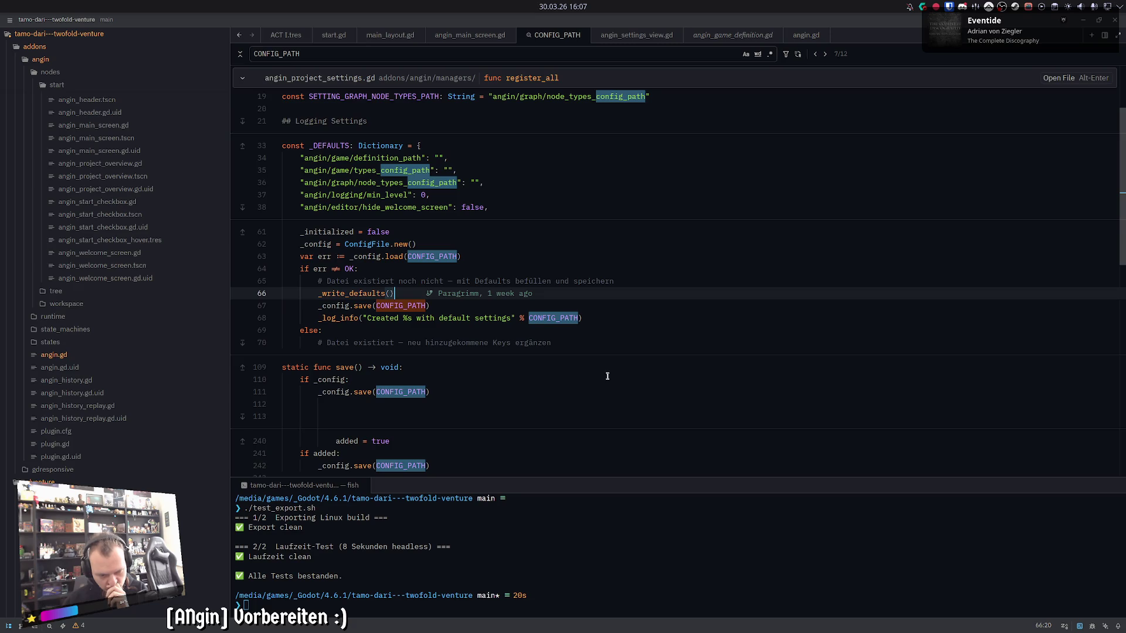
key(Left)
key(Left)
key(Left)
key(Left)
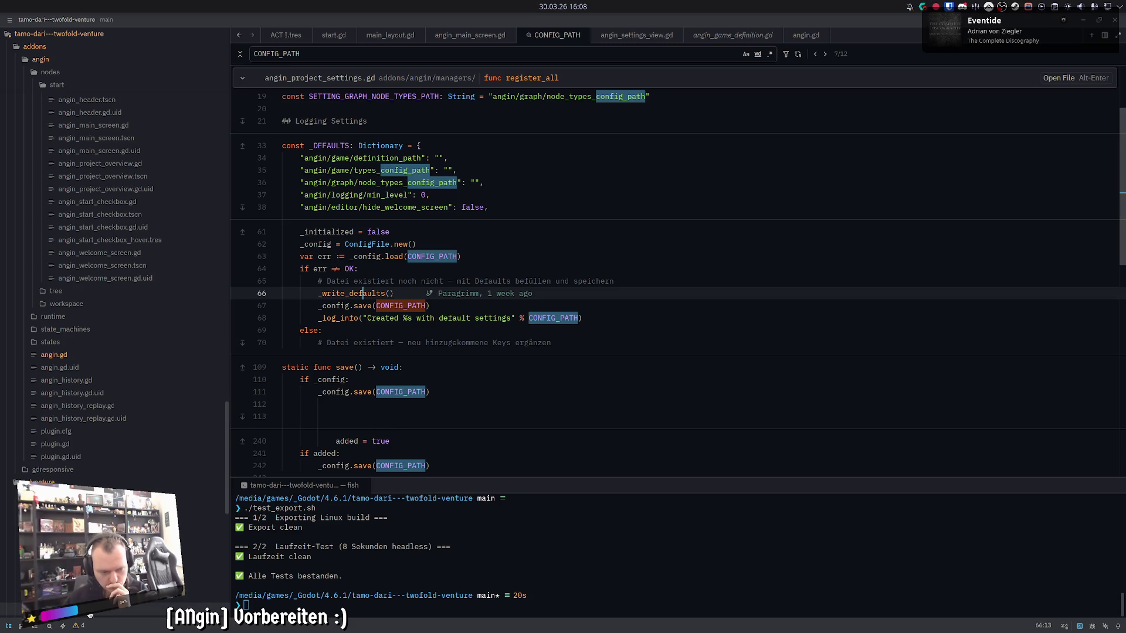
key(End)
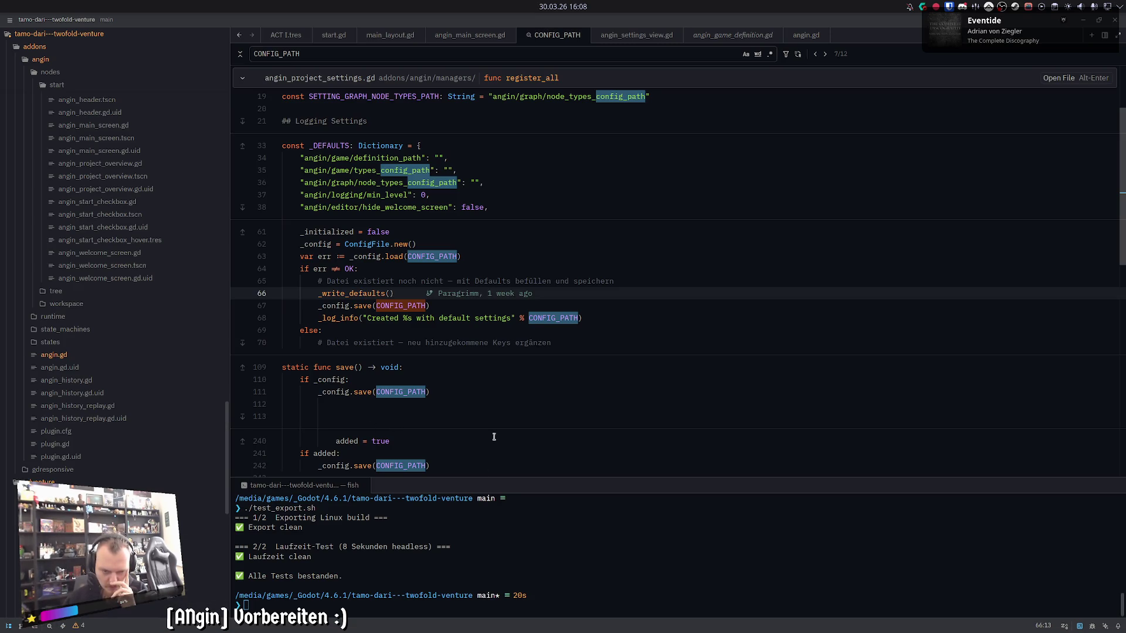
key(Left)
key(Left)
key(Left)
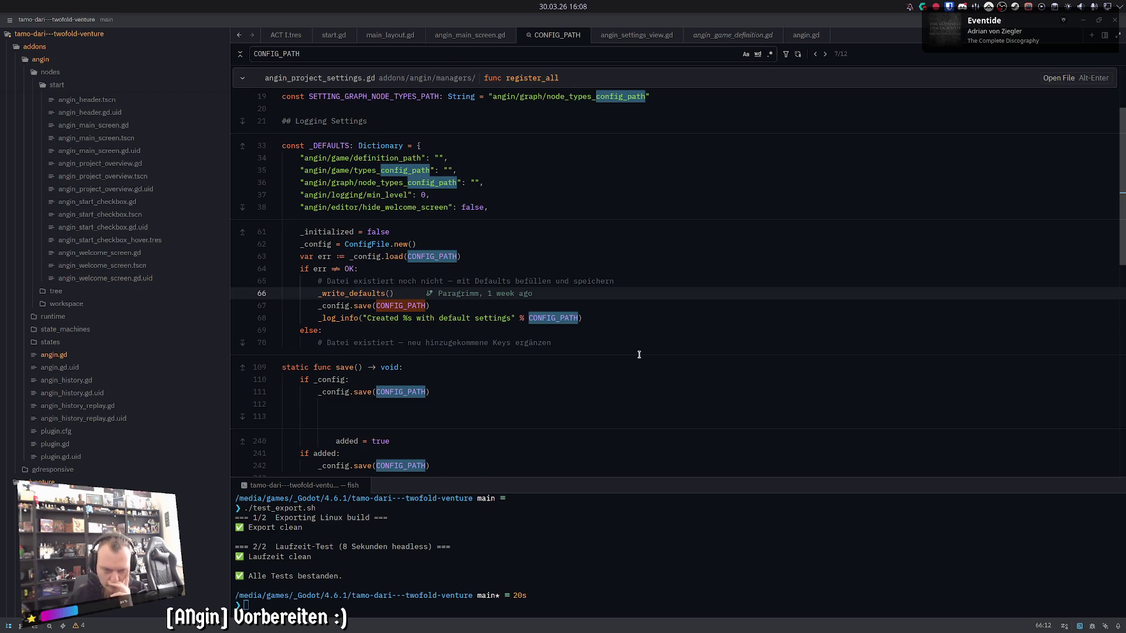
key(F12)
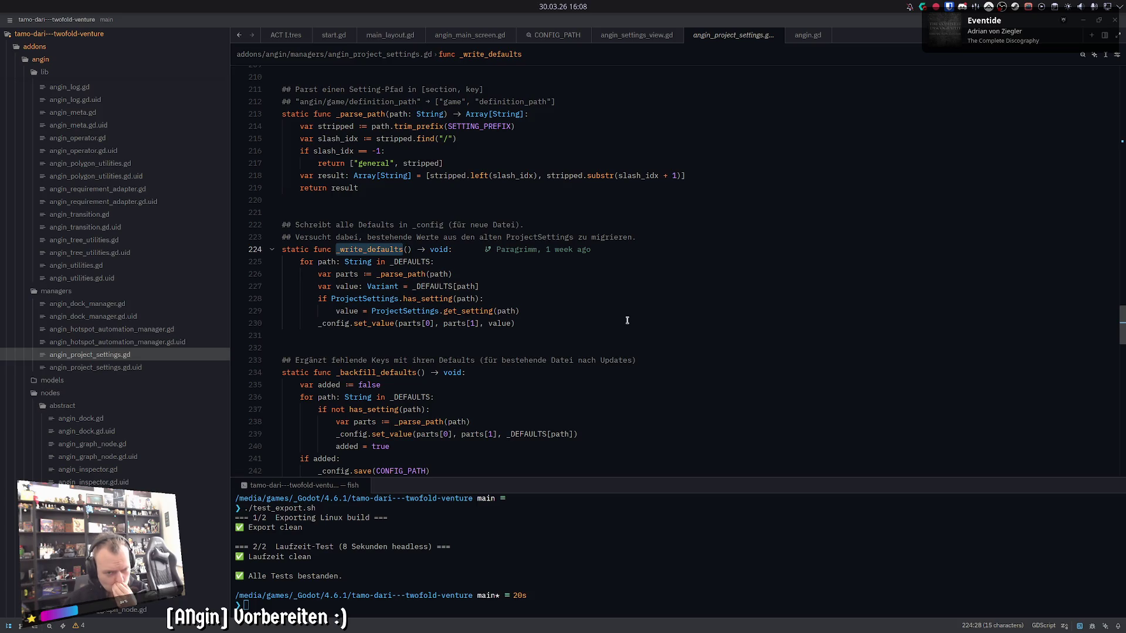
key(ctrl+alt+minus)
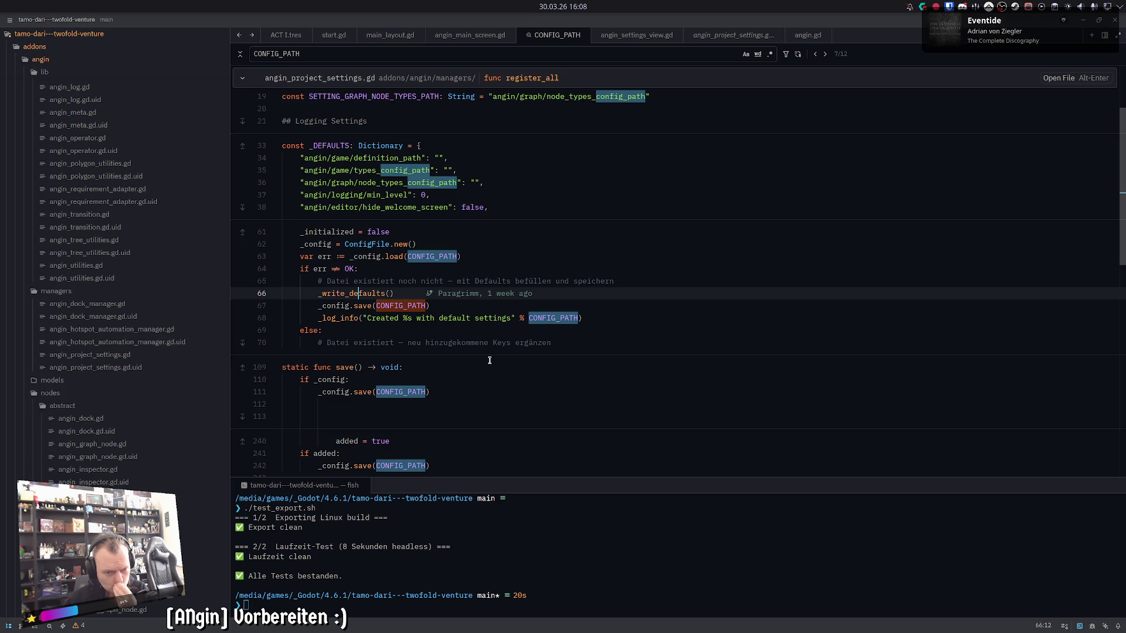
key(Down)
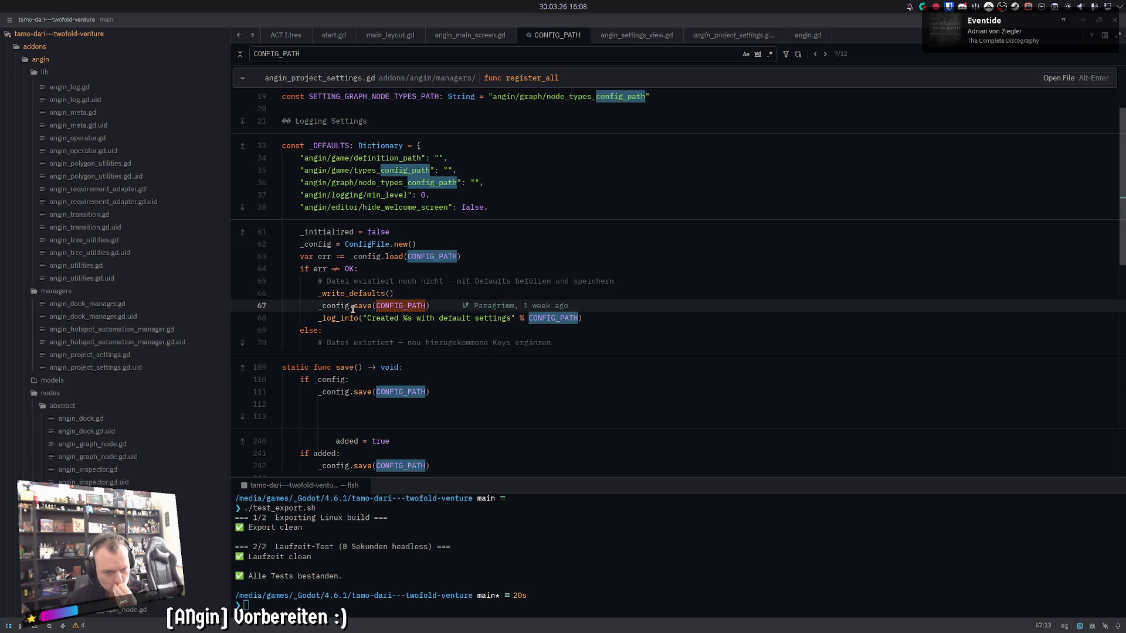
mouse_move(363, 307)
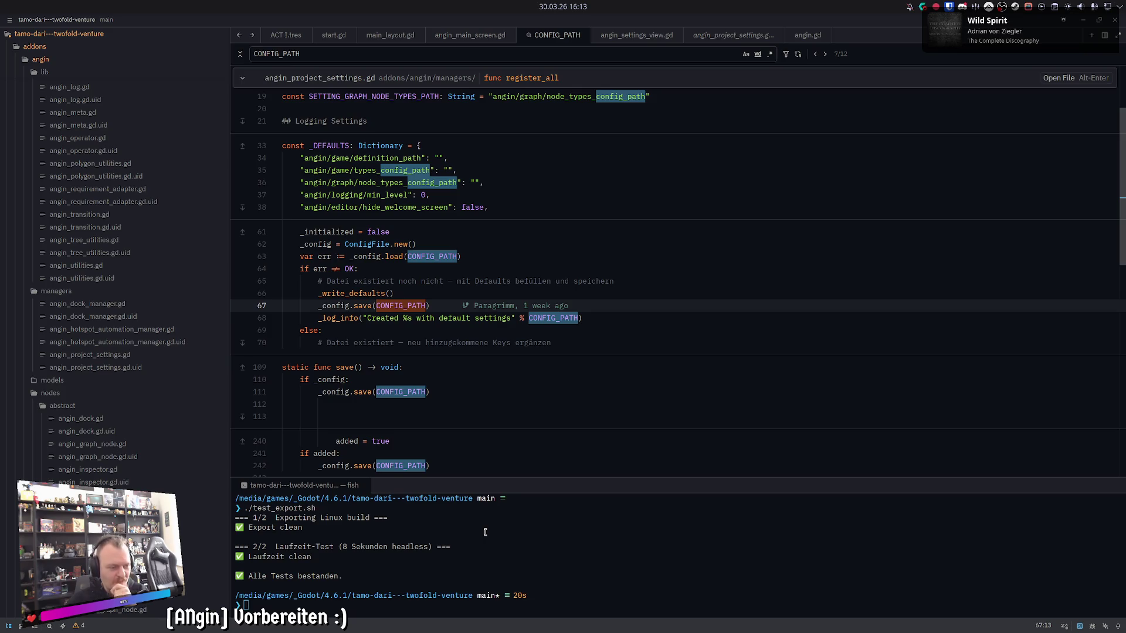
Switch back to the Godot editor window from the taskbar.
mouse_move(332, 619)
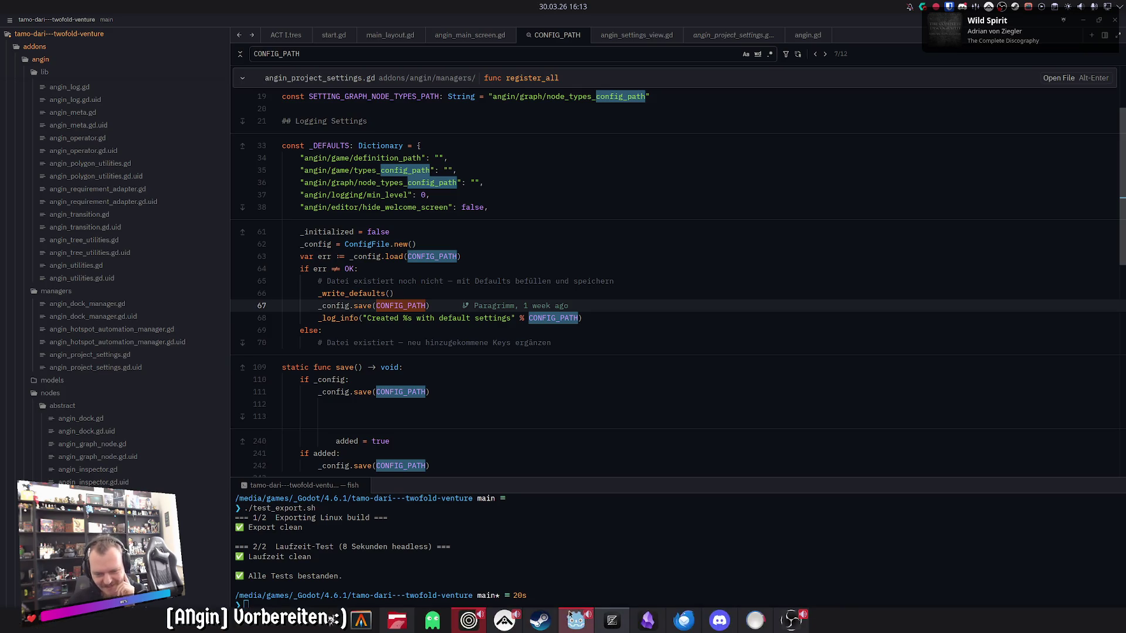
click(576, 620)
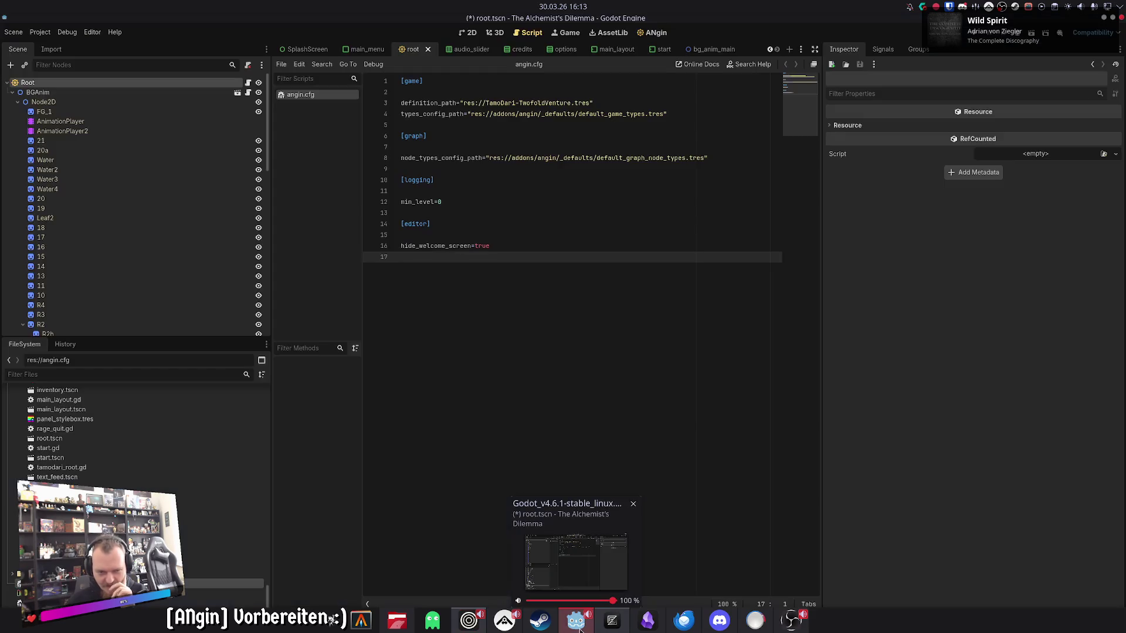
Open Project > Export on the Web preset's Resources tab and list the export modes.
click(42, 32)
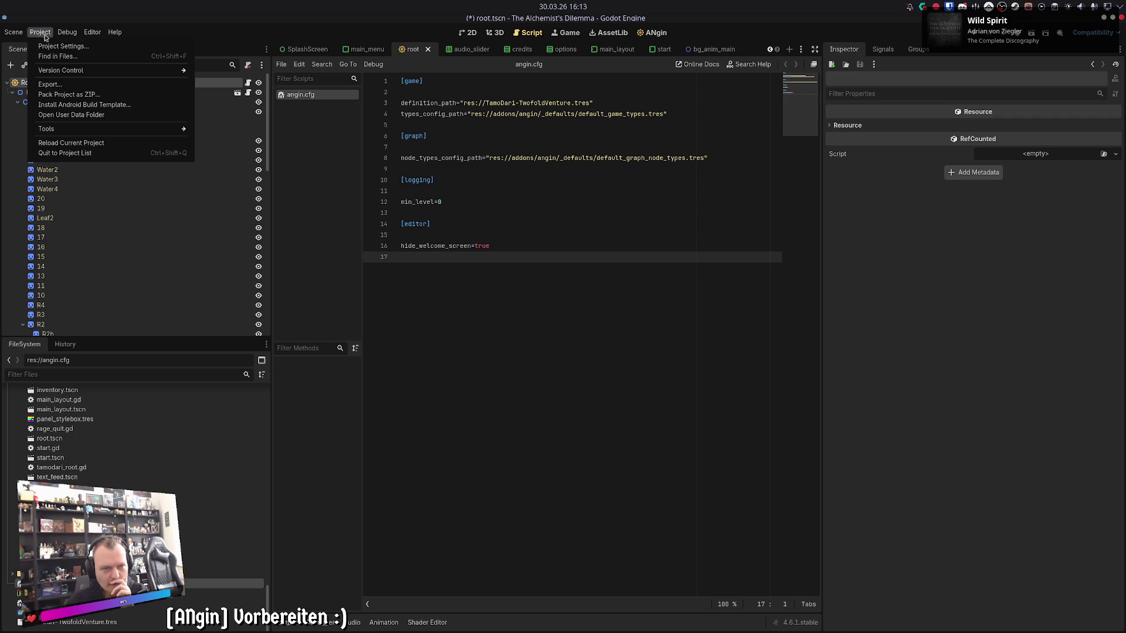
click(50, 85)
click(529, 268)
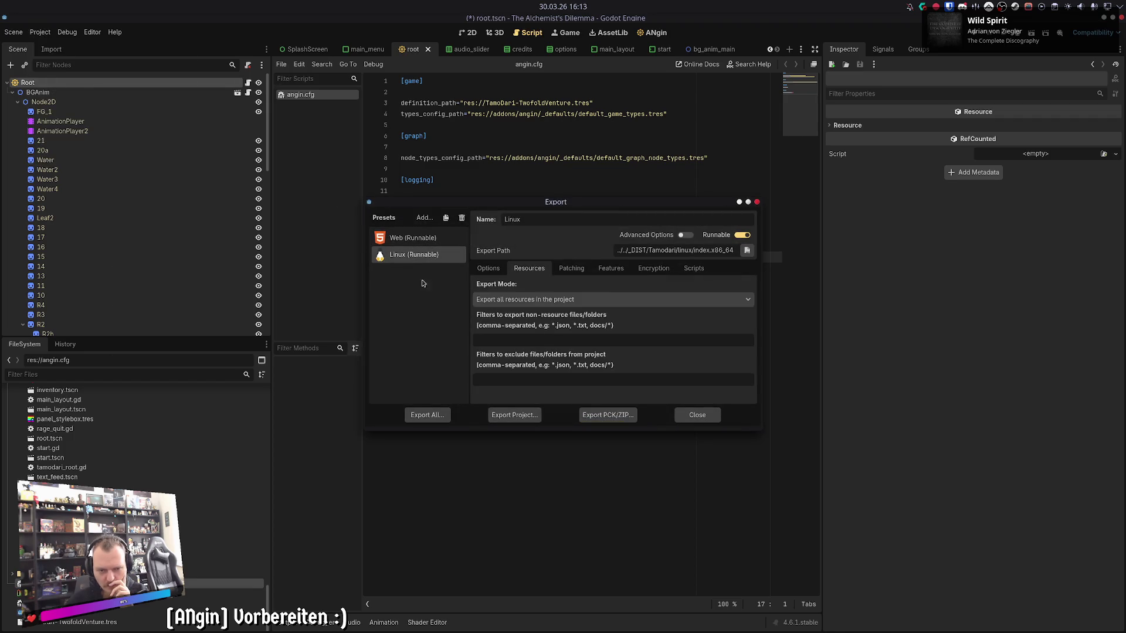
click(537, 300)
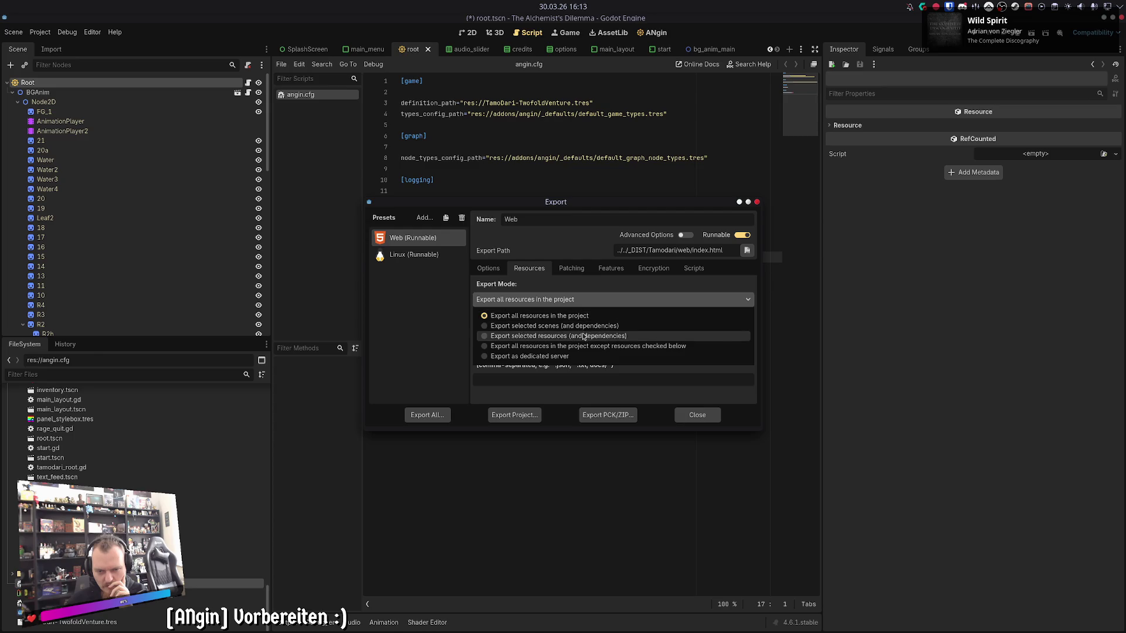
Choose 'Export selected scenes' mode and maximize the Export dialog to review resource settings.
click(583, 326)
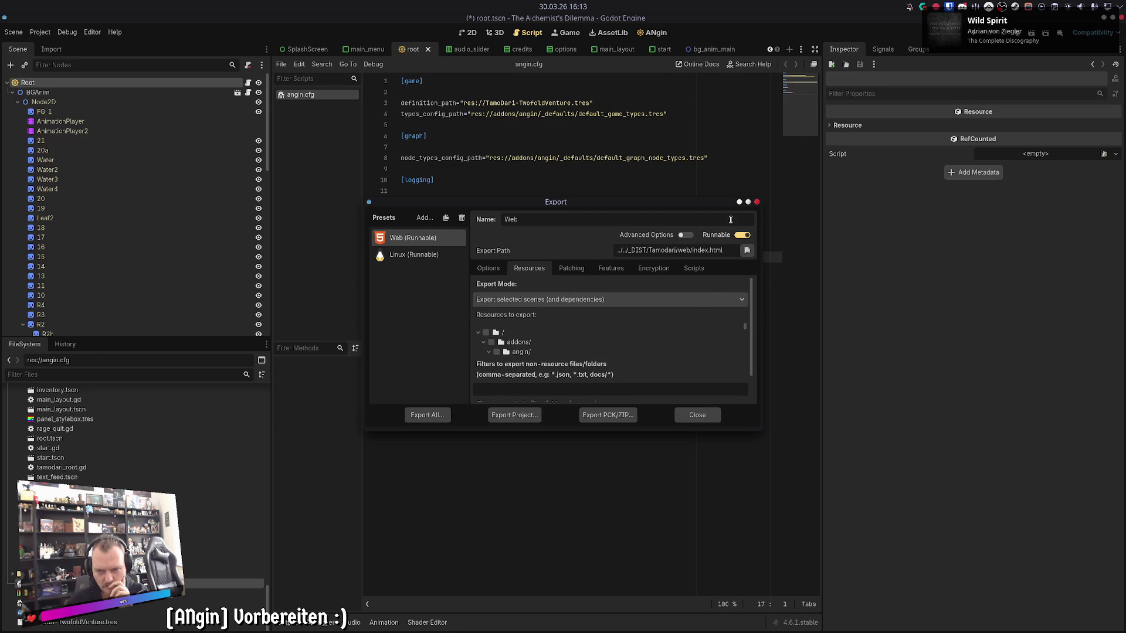
click(748, 202)
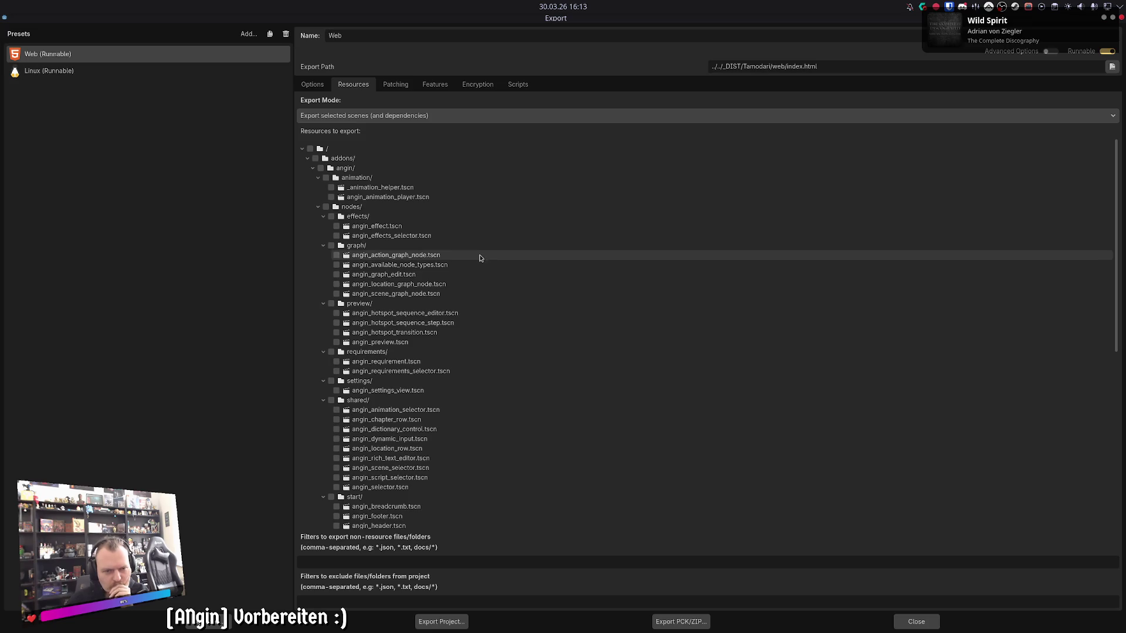
scroll(482, 274, down, 2)
scroll(482, 275, up, 2)
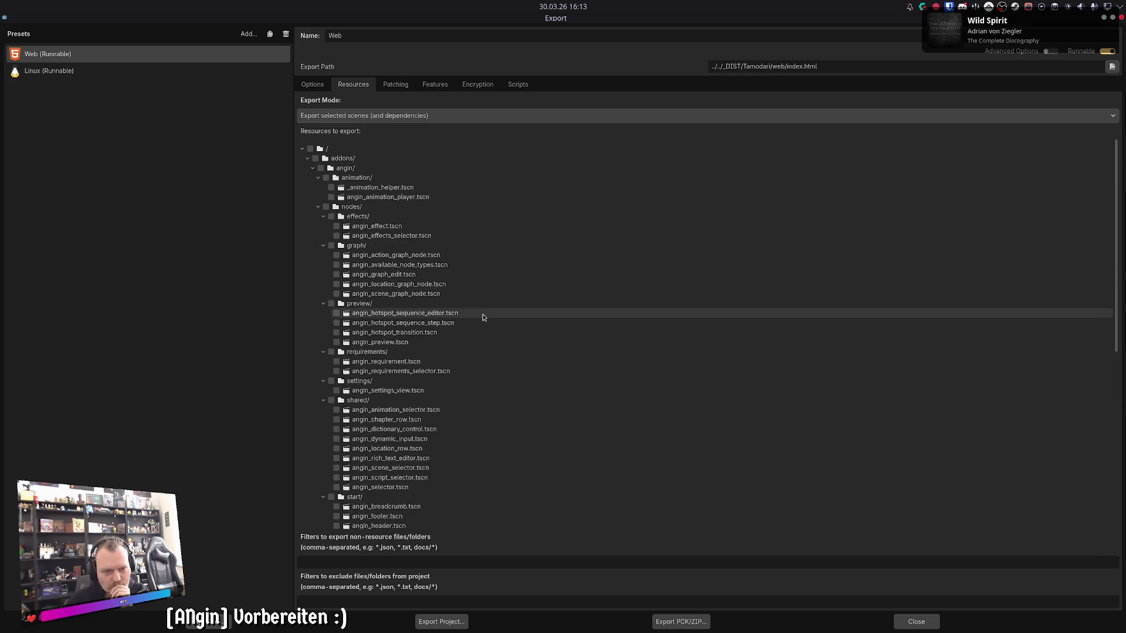
scroll(484, 318, down, 5)
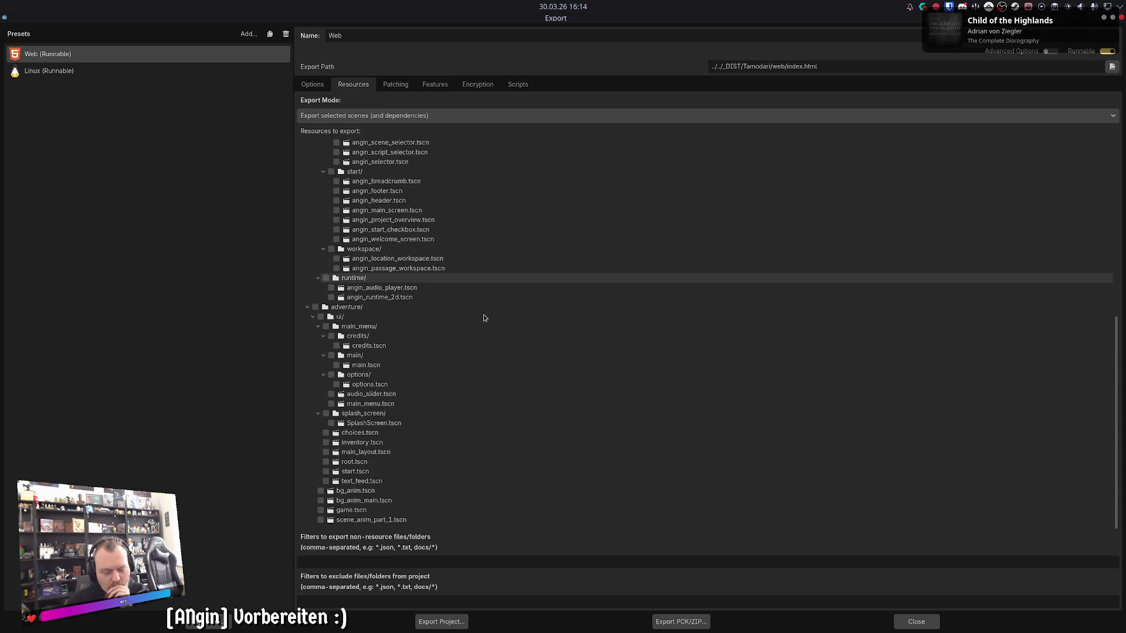
scroll(483, 318, up, 5)
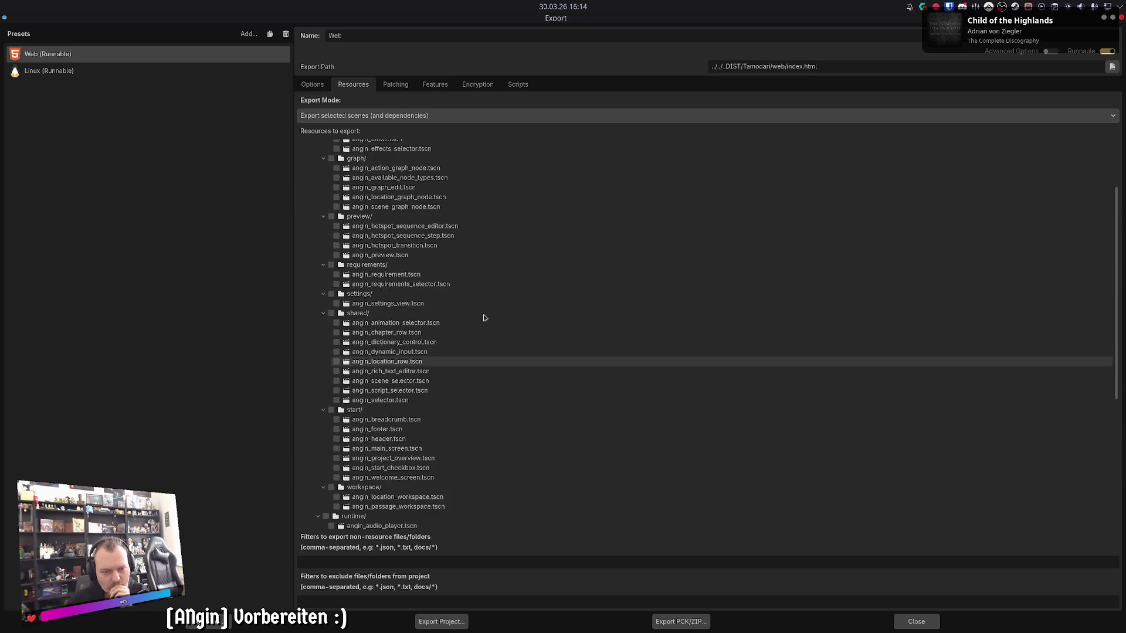
Switch Export Mode to 'Export all resources in the project' and enter the *.cfg filter.
click(354, 116)
click(354, 131)
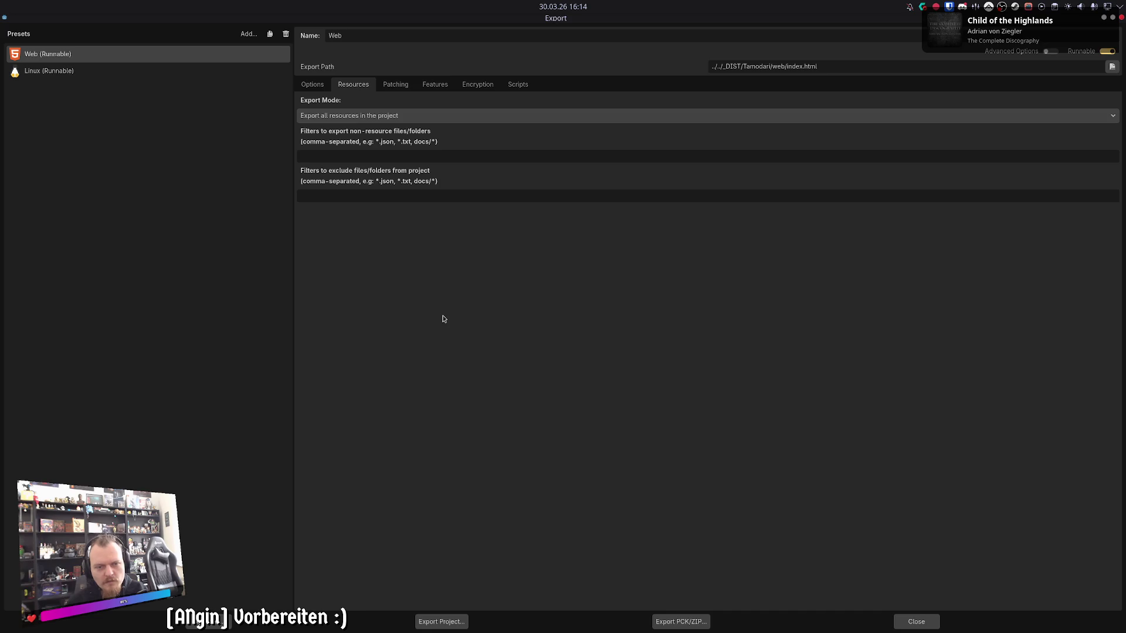
text(*.cfg)
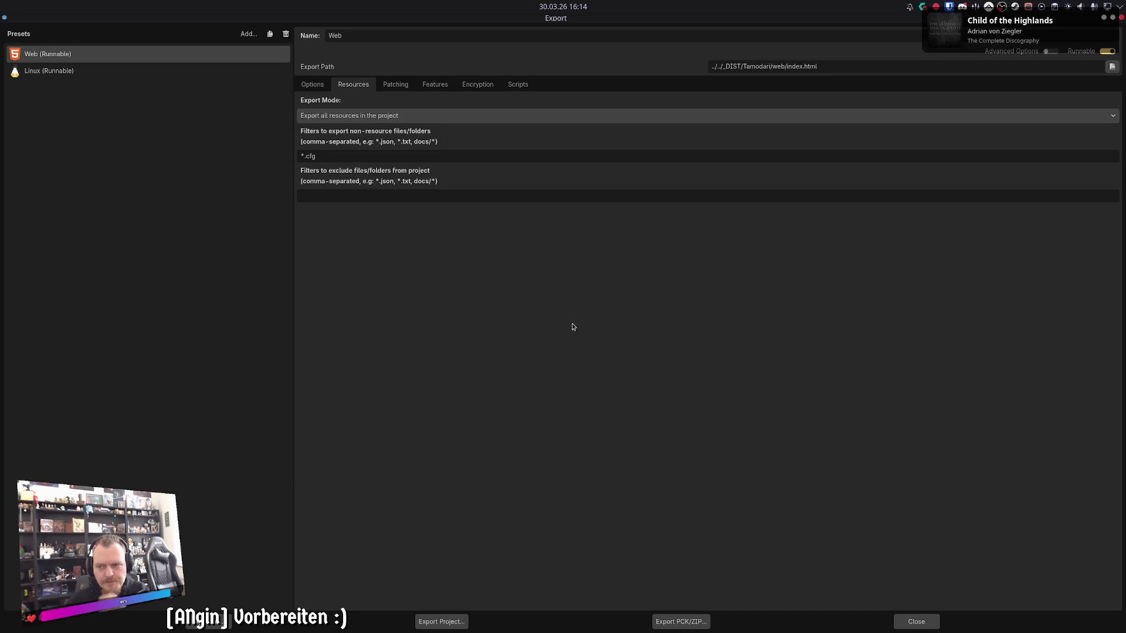
Start exporting the Web project with the *.cfg non-resource filter in place.
click(443, 621)
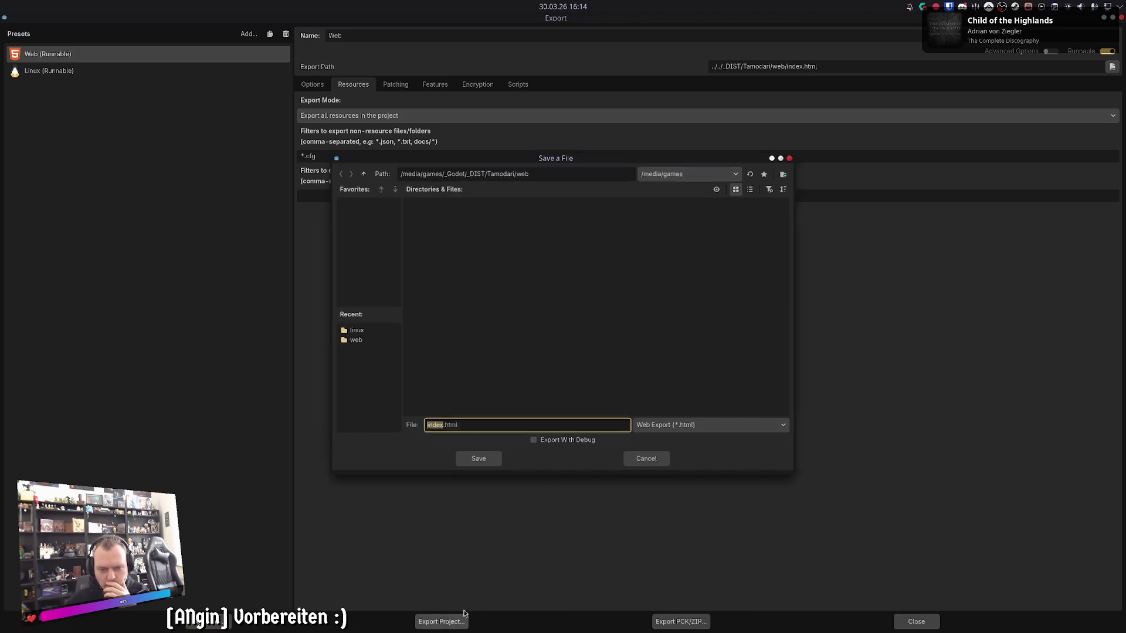
Save the Web export as index.html and dismiss the copy-finished notification.
click(488, 461)
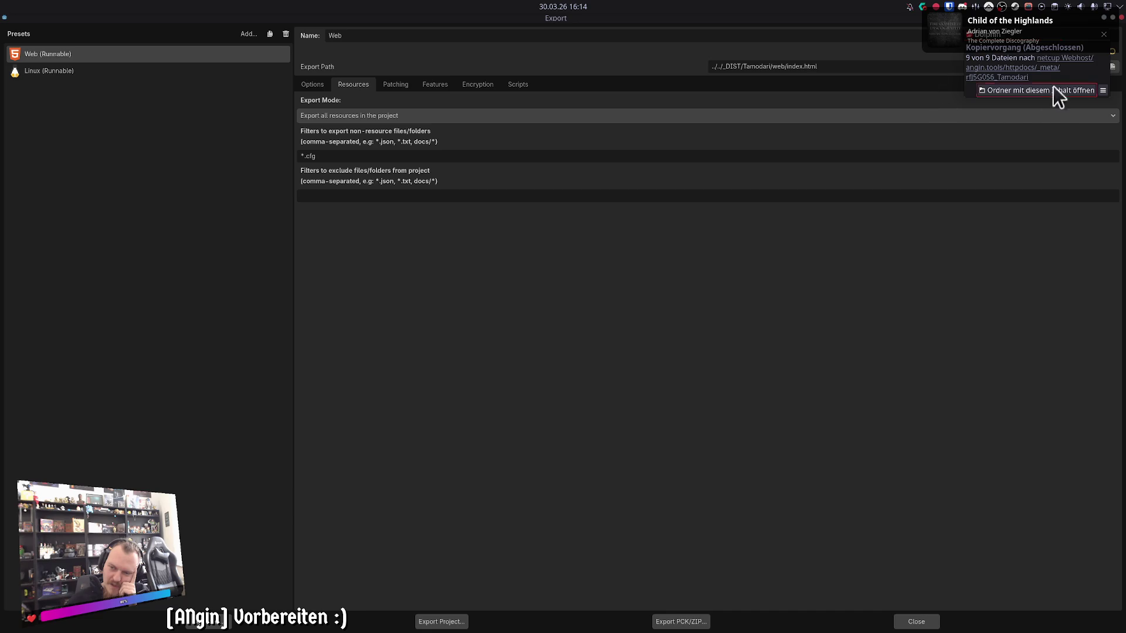
click(1103, 34)
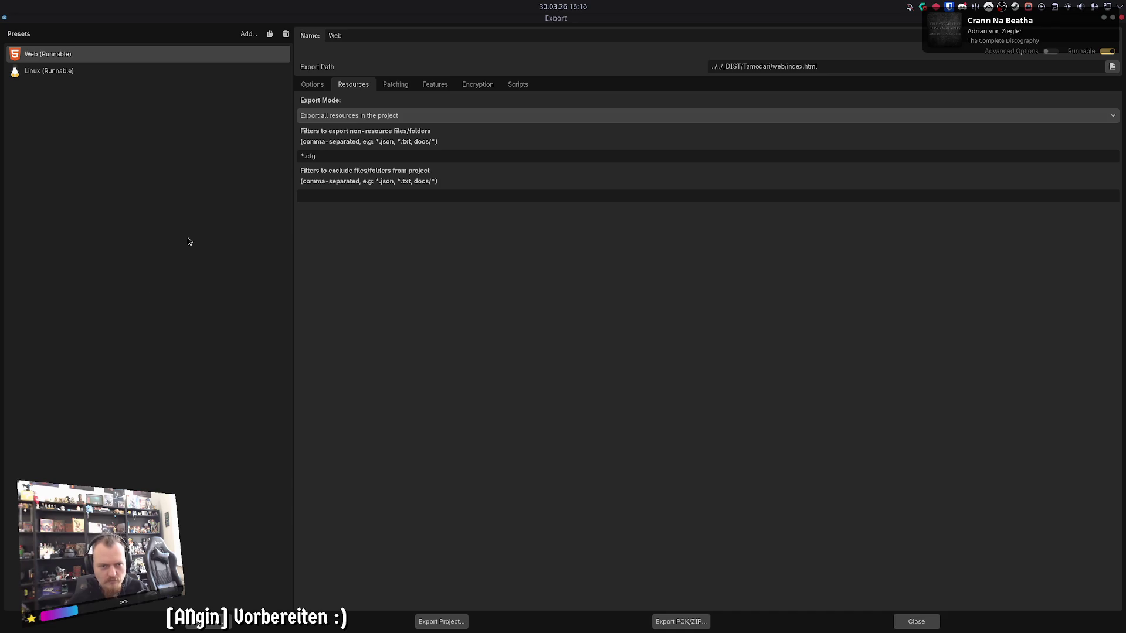
Capture a region screenshot of the Web preset's resource filters, then close it unsaved.
key(super+shift+Print)
drag(289, 58, 621, 233)
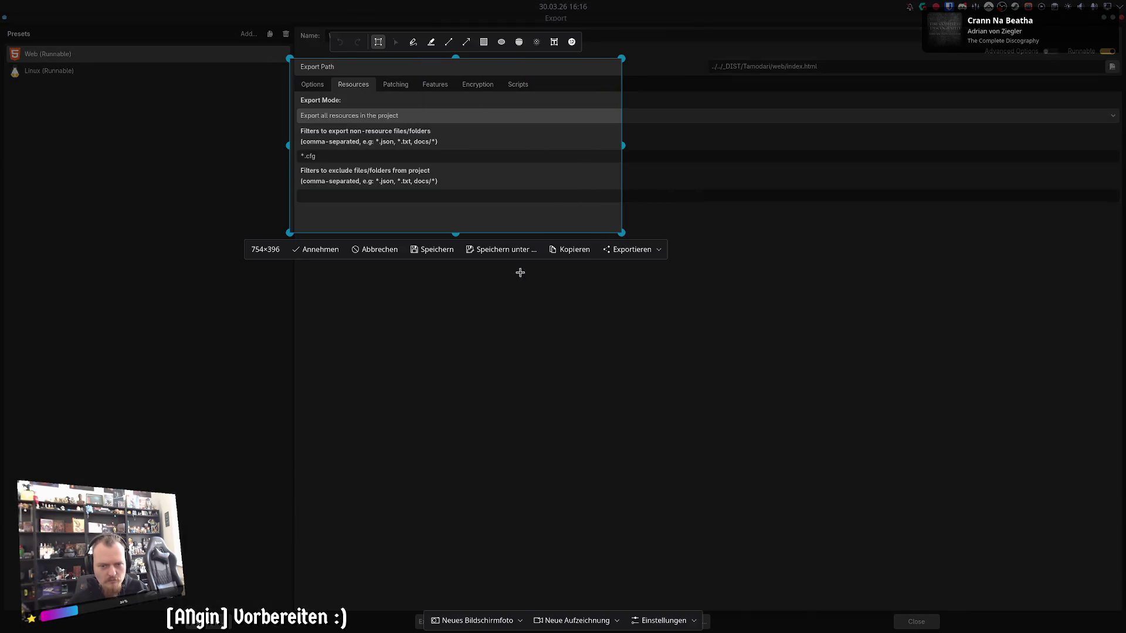
click(569, 250)
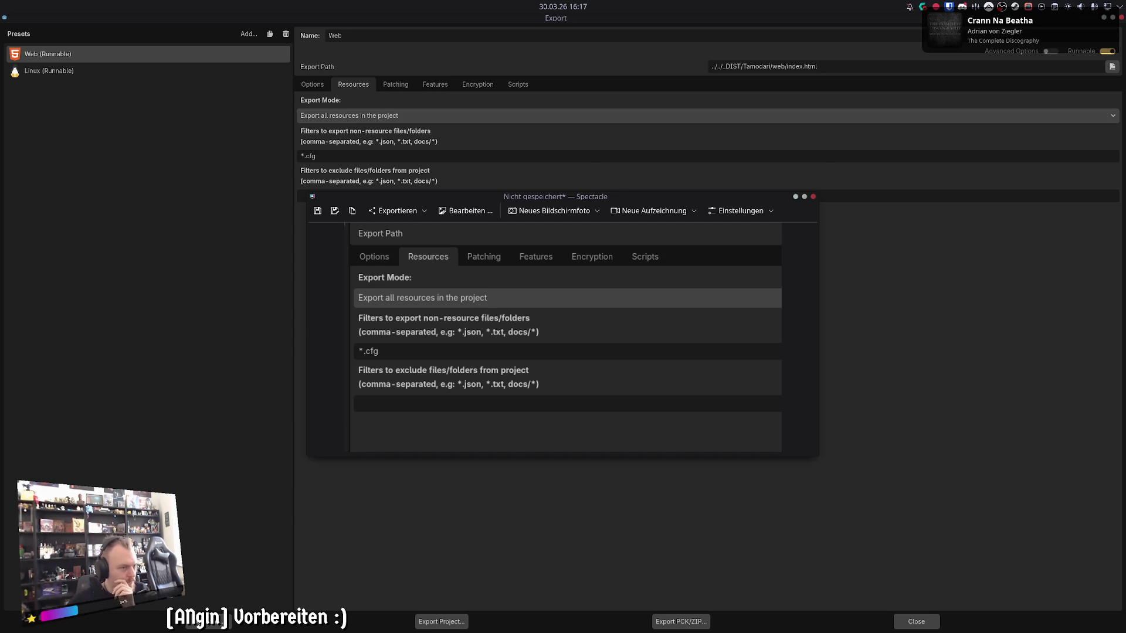
click(814, 197)
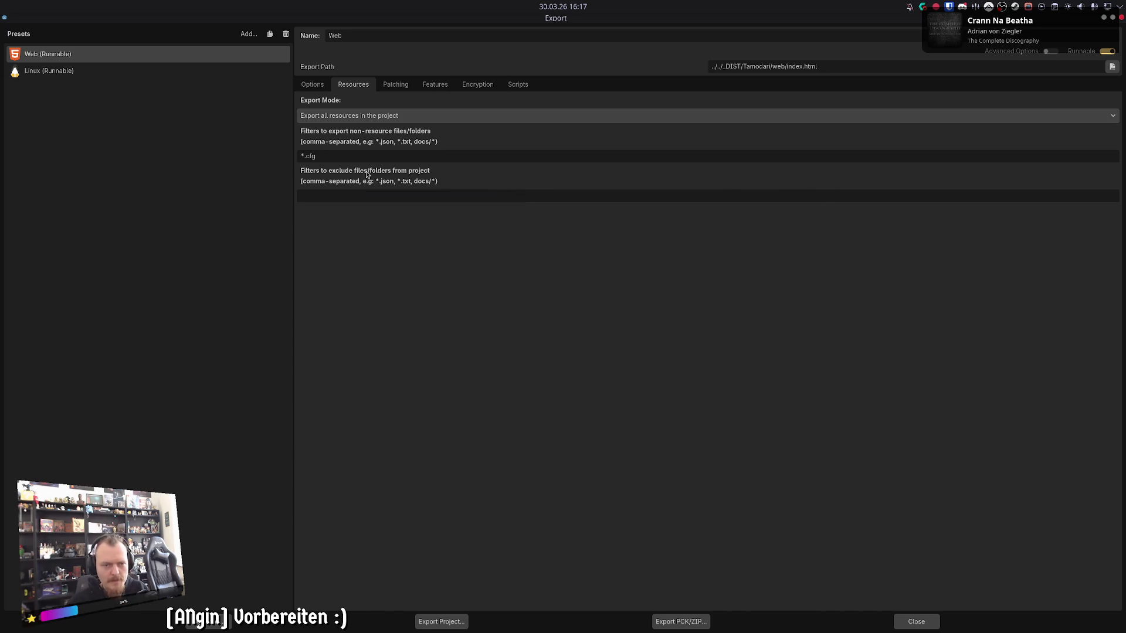
Add *.cfg as the Linux (Runnable) preset's non-resource filter and close the Export dialog.
click(108, 71)
click(332, 151)
text(*.cfg)
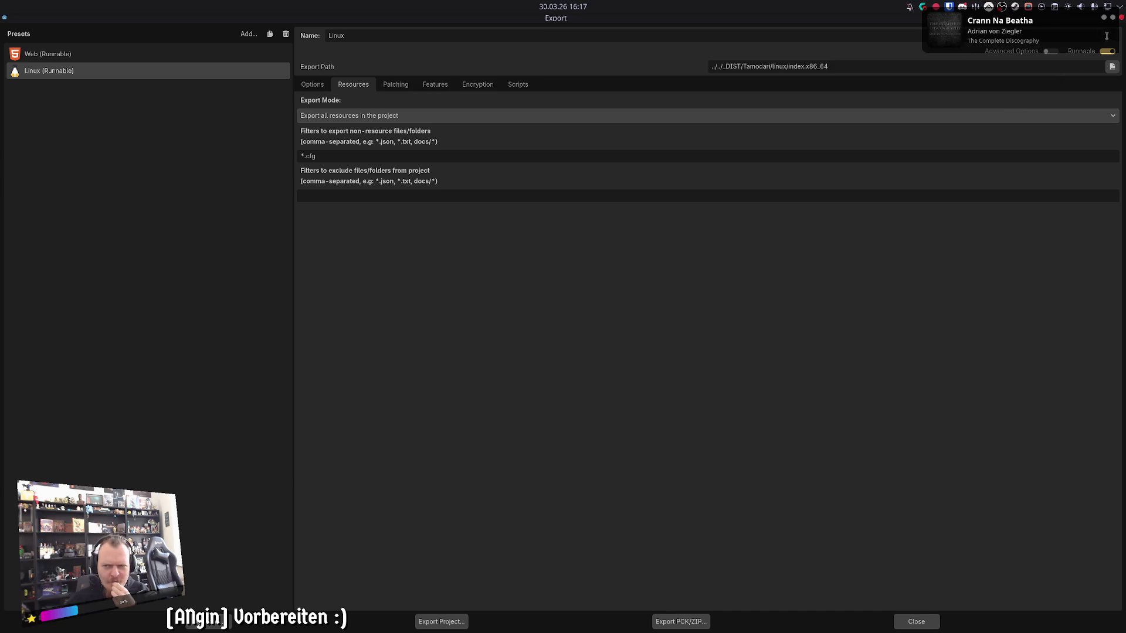
click(1121, 19)
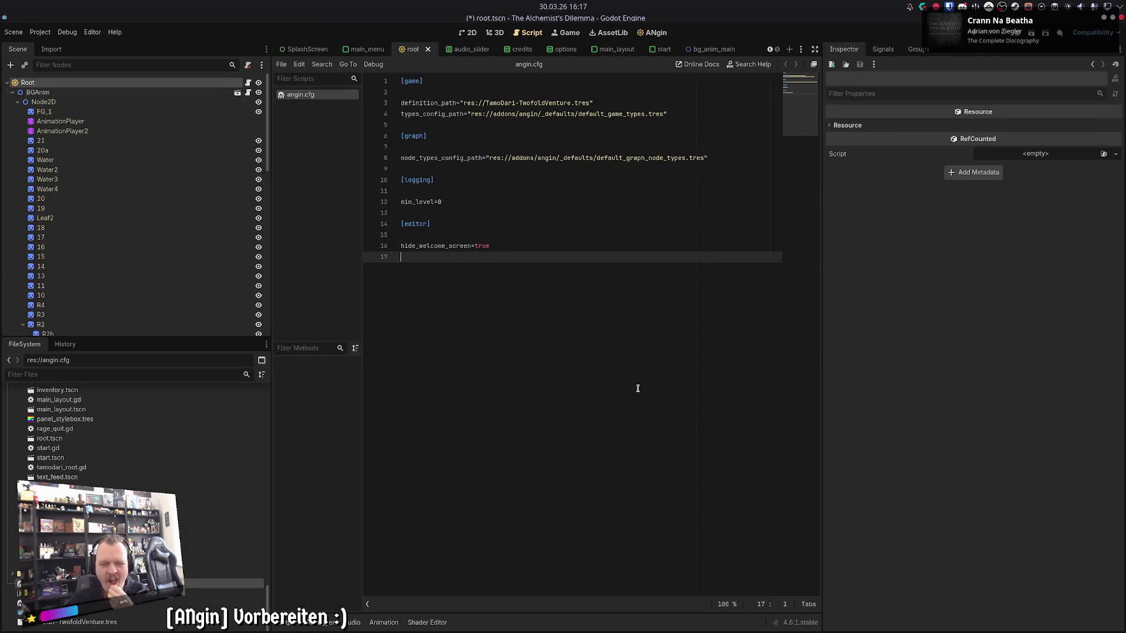
Save root.tscn, then select the BGAnim and Root nodes in the Scene dock.
key(ctrl+s)
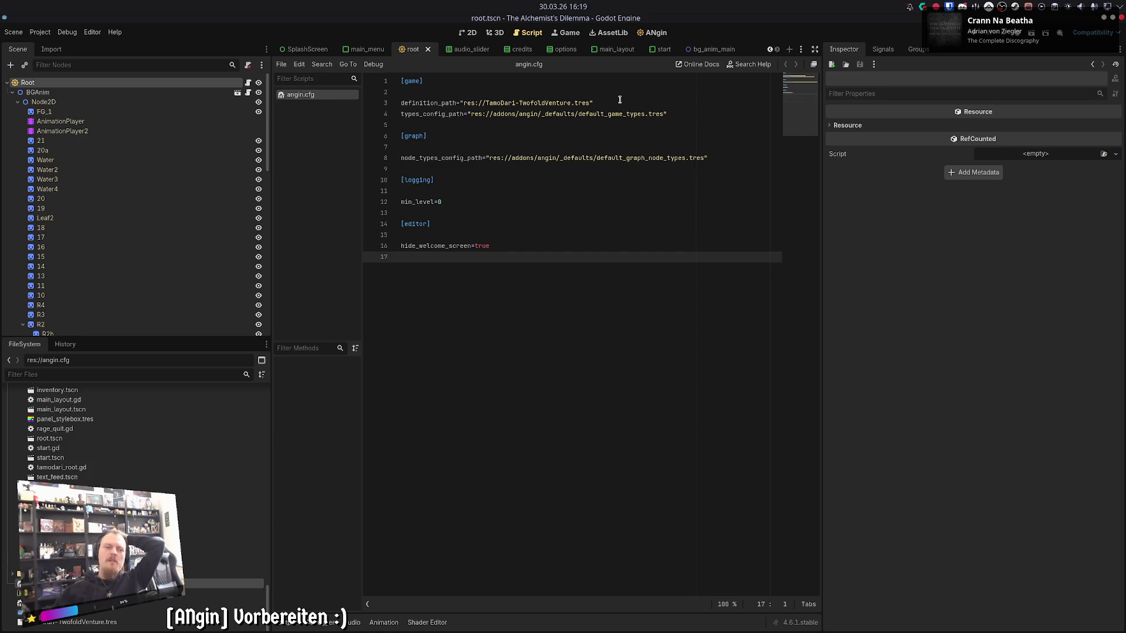
click(100, 94)
click(100, 83)
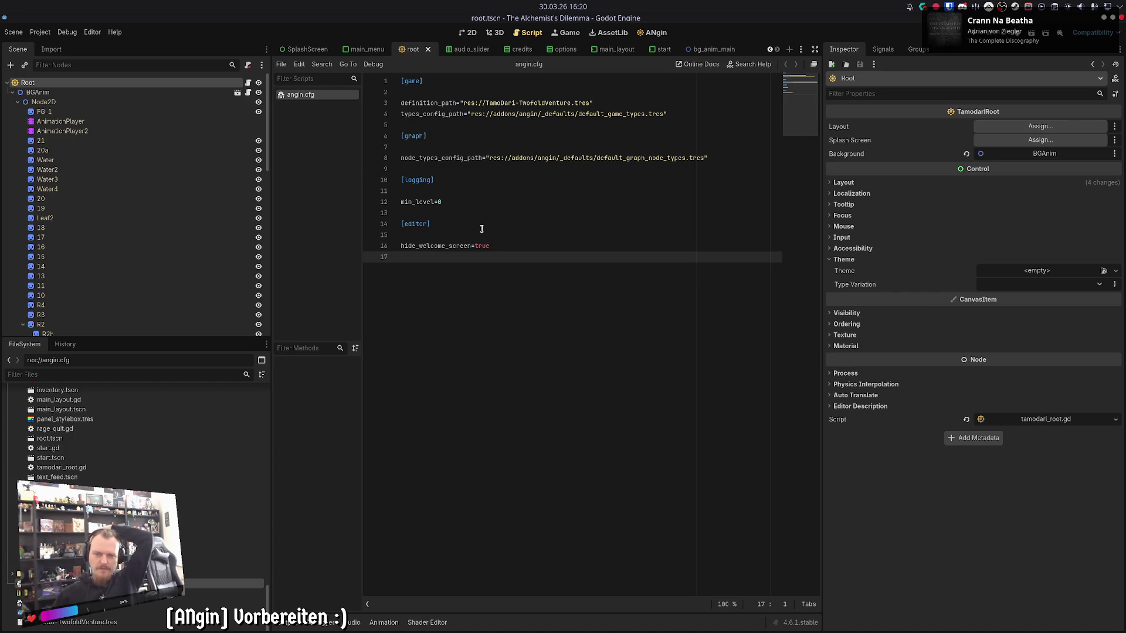
Show the forest-and-owl scene in the 2D workspace and collapse the BGAnim node's children.
click(472, 33)
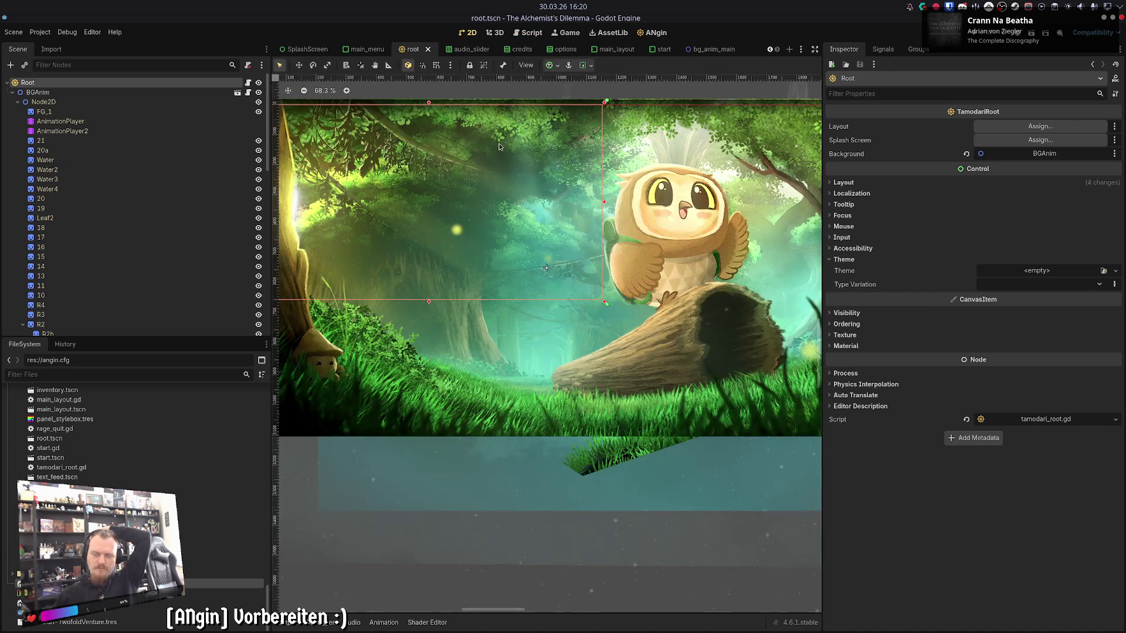
click(12, 92)
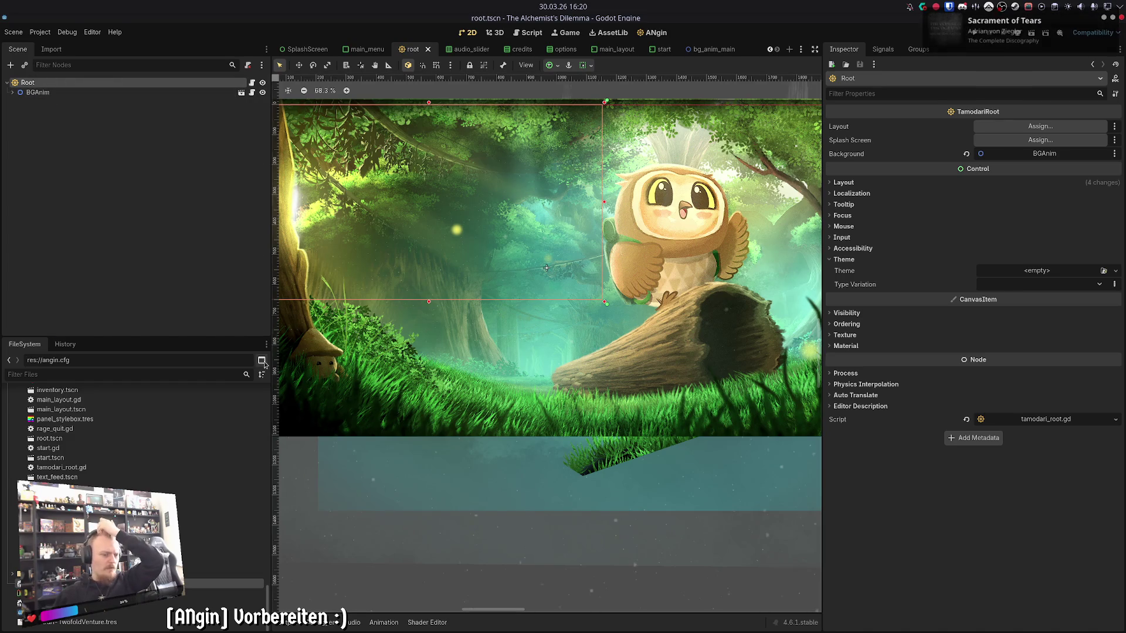
scroll(135, 446, up, 5)
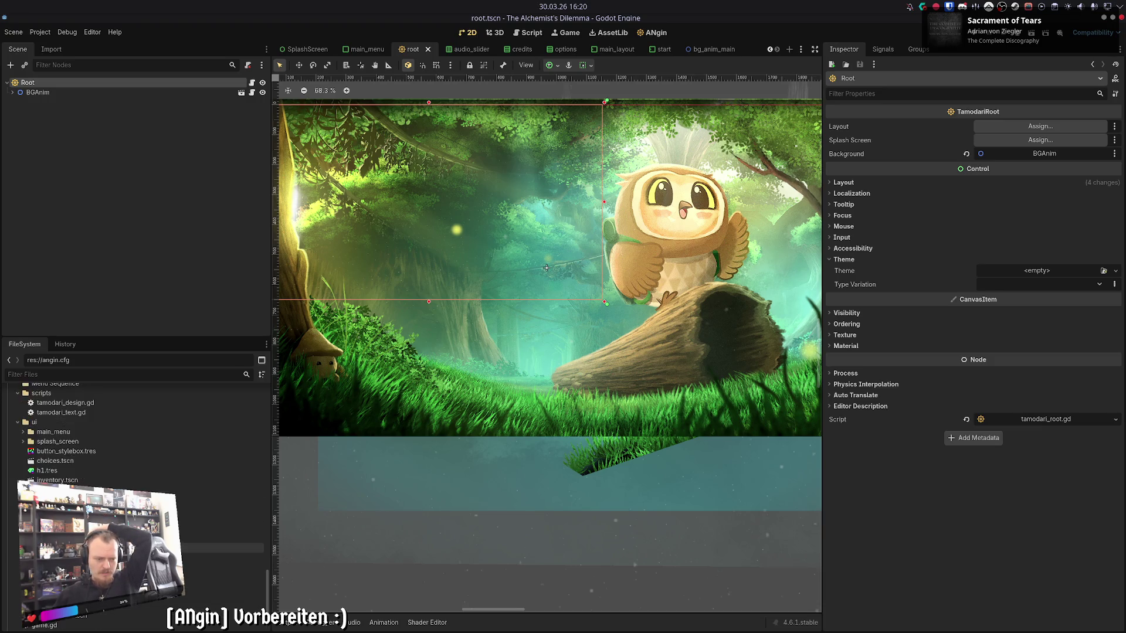
scroll(130, 483, down, 2)
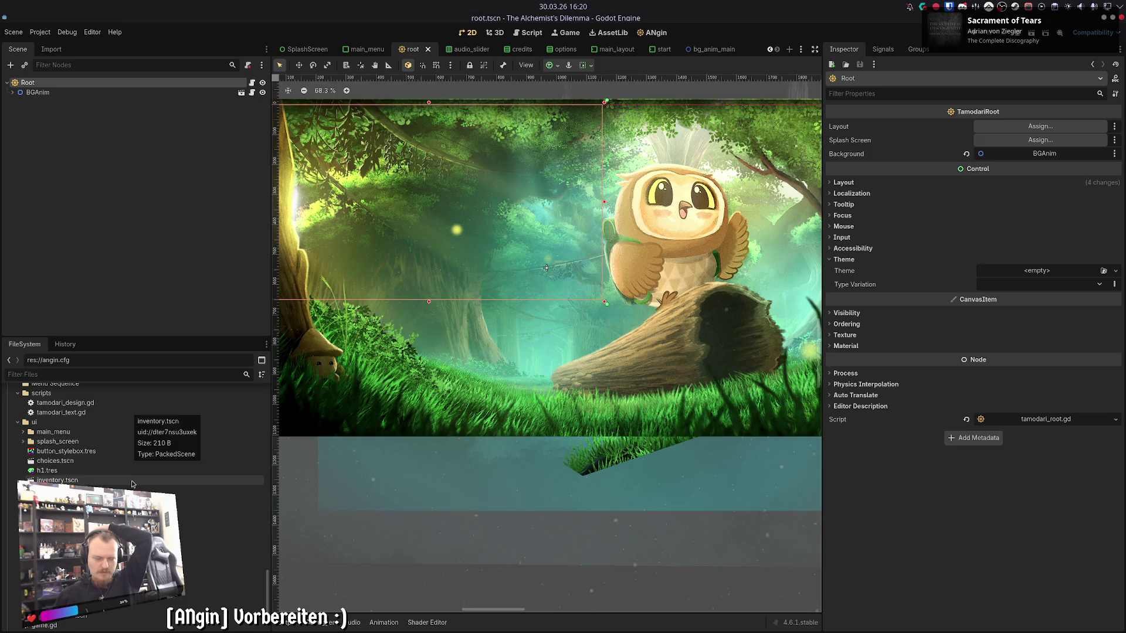
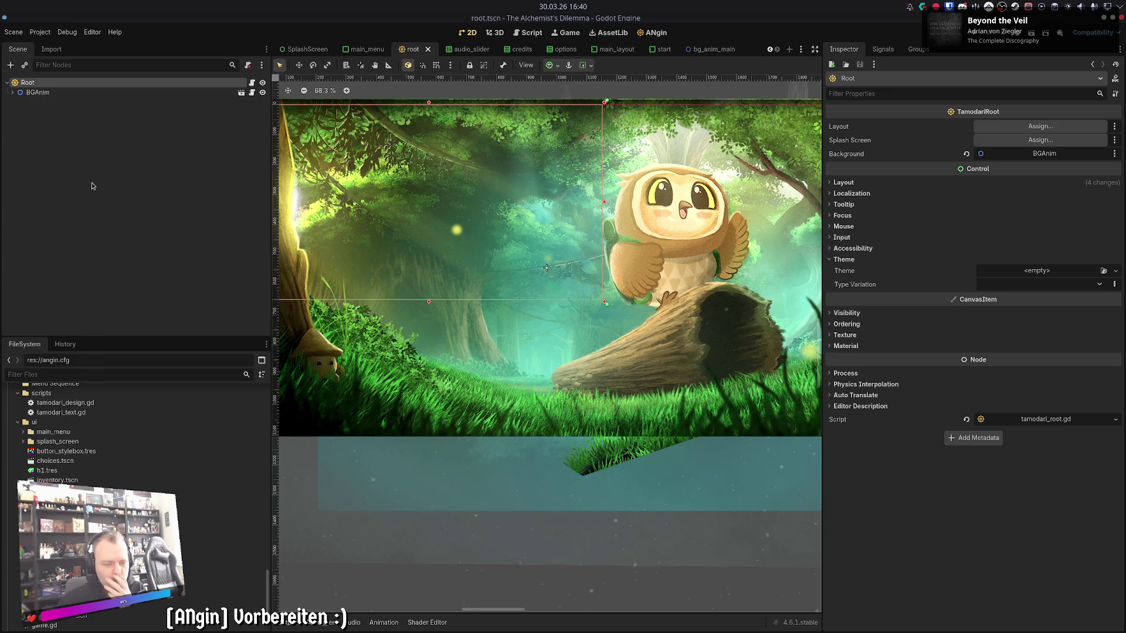
Create a new folder named game_over inside res://adventure/ui/.
click(74, 115)
click(77, 84)
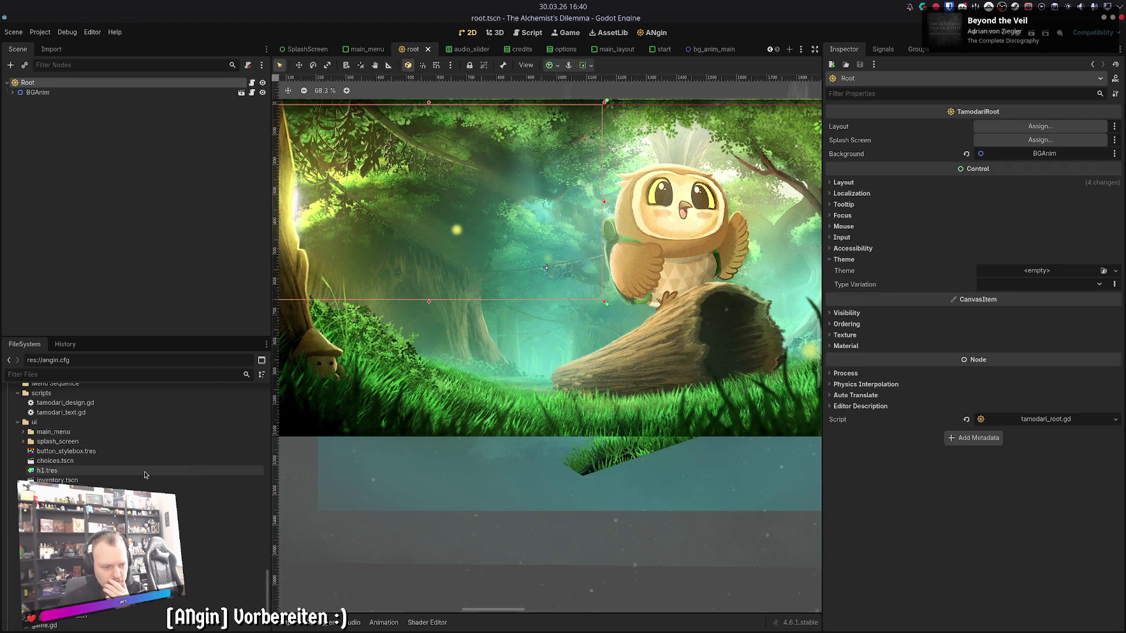
right_click(36, 422)
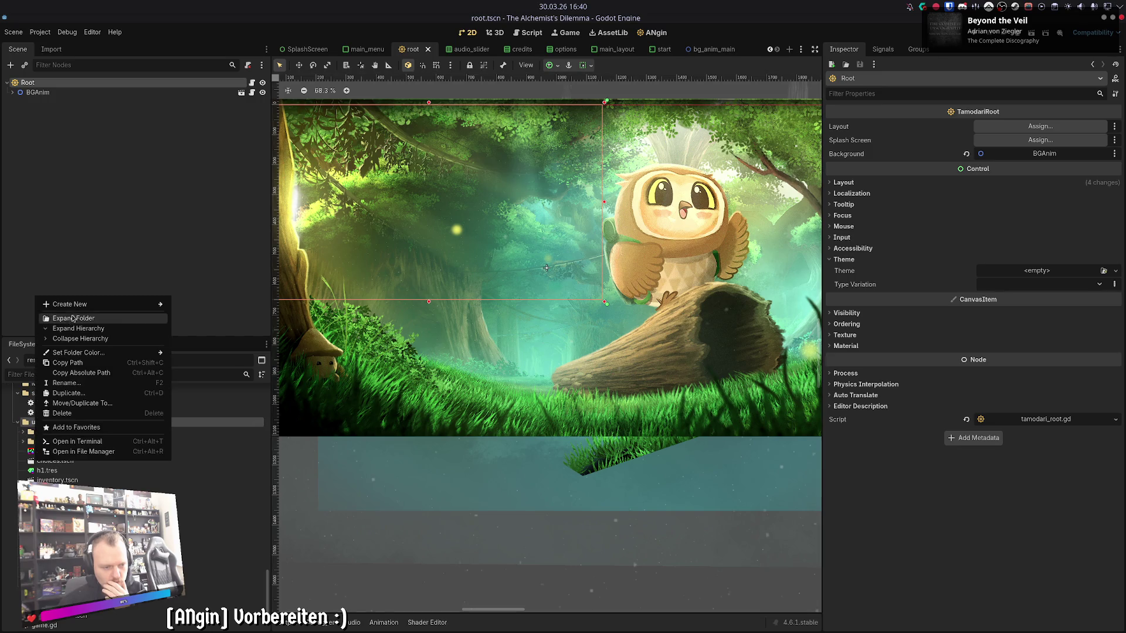
mouse_move(90, 306)
click(205, 304)
text(game_)
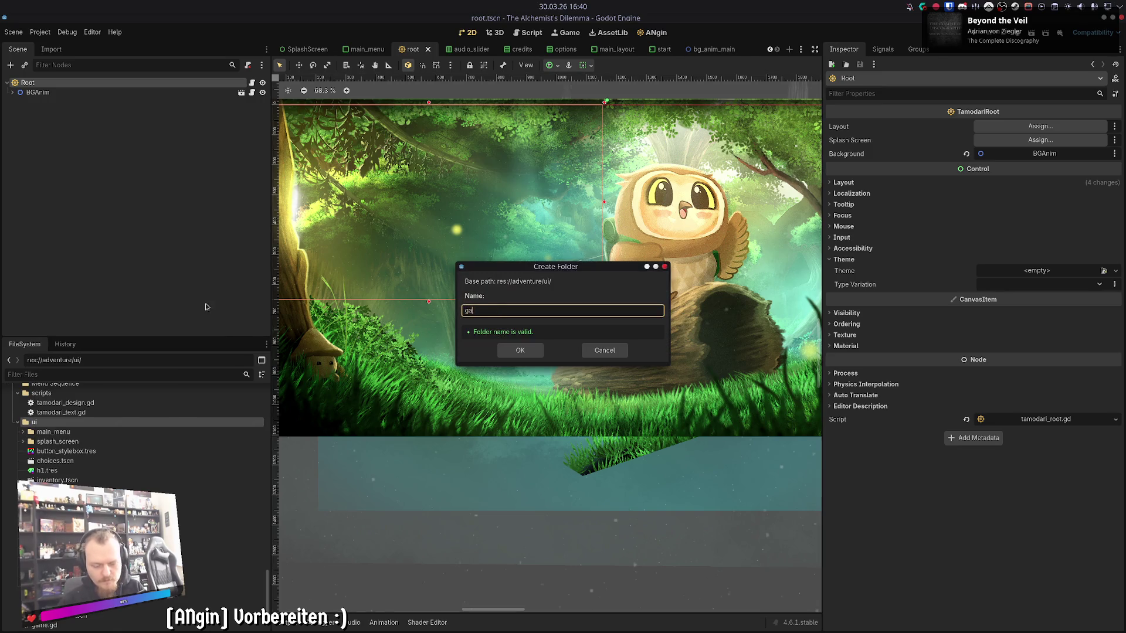
text(over)
key(Return)
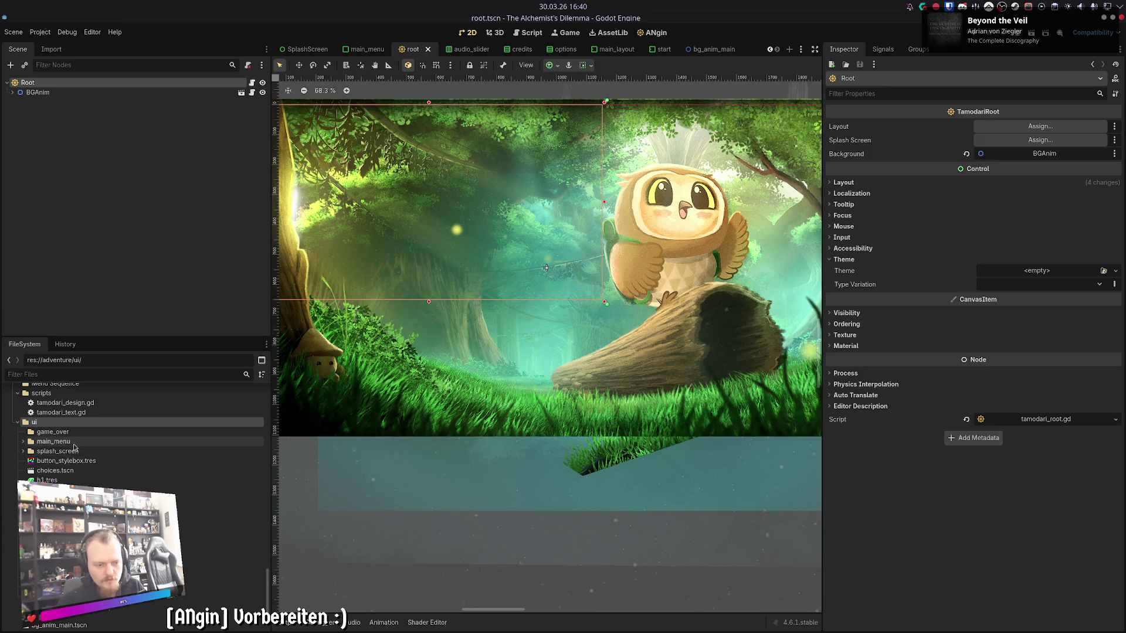
right_click(59, 432)
Create a game_over scene in the game_over folder with a User Interface root.
mouse_move(145, 306)
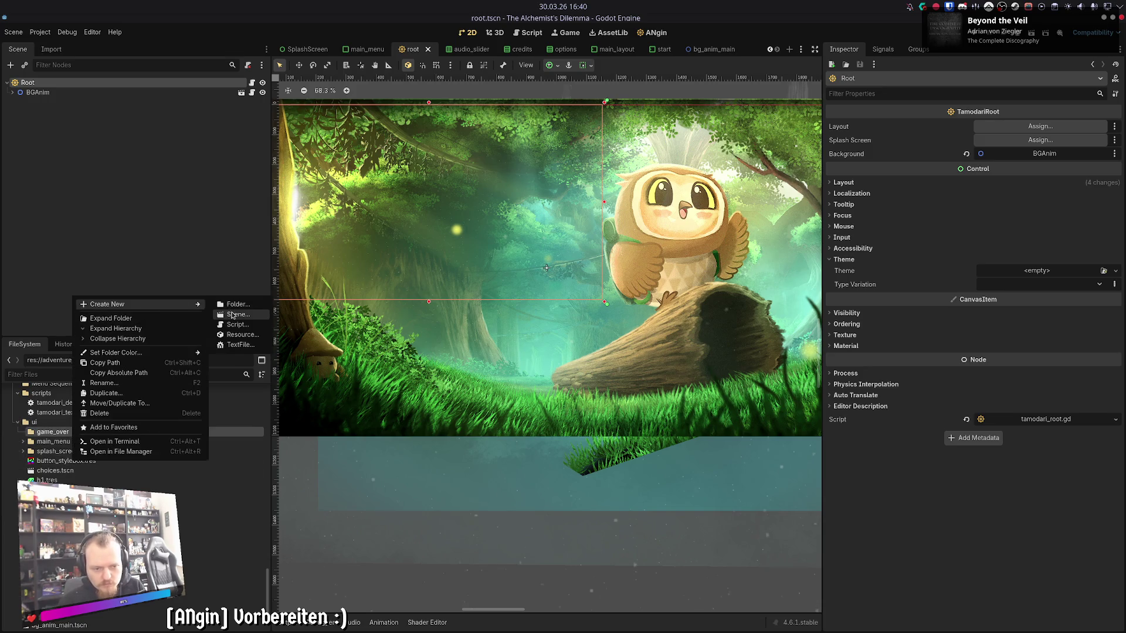
click(232, 316)
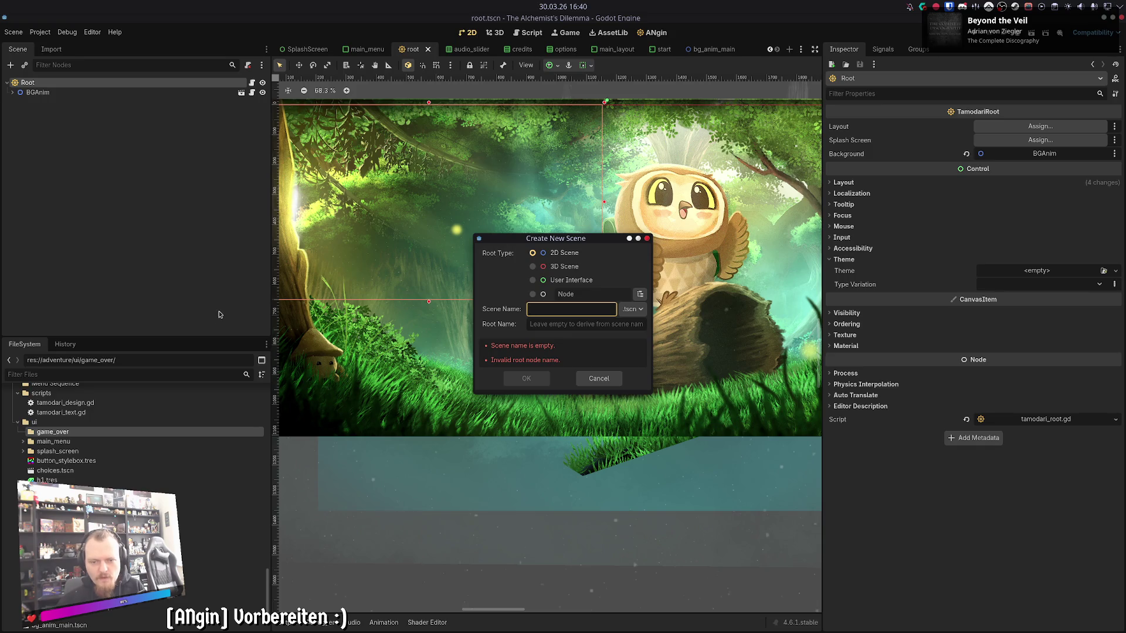
click(533, 281)
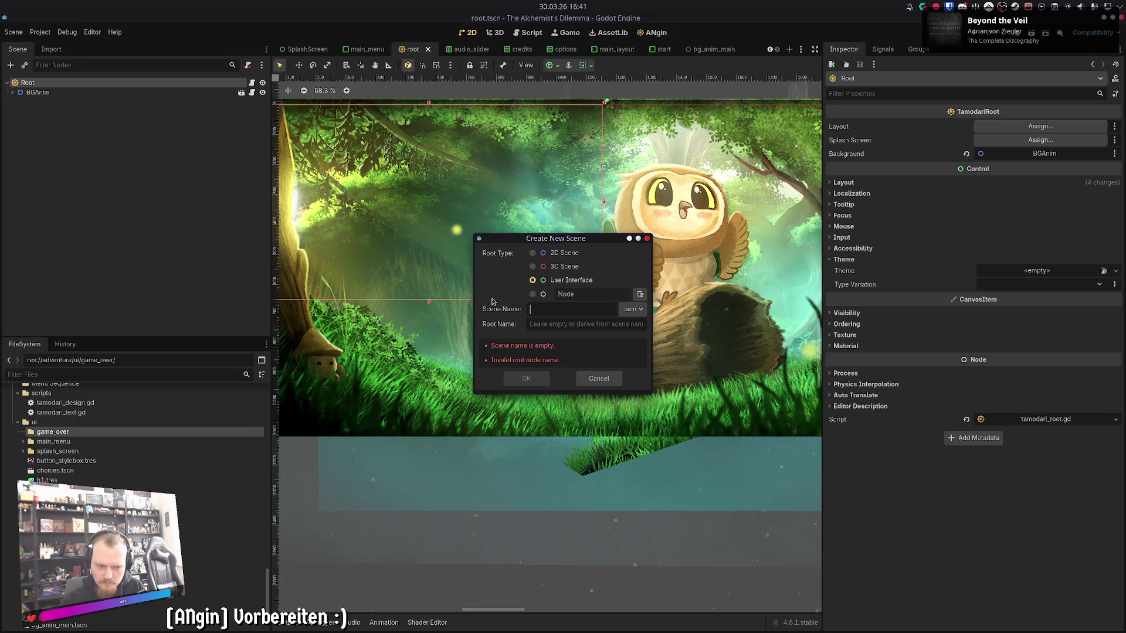
text(game_over)
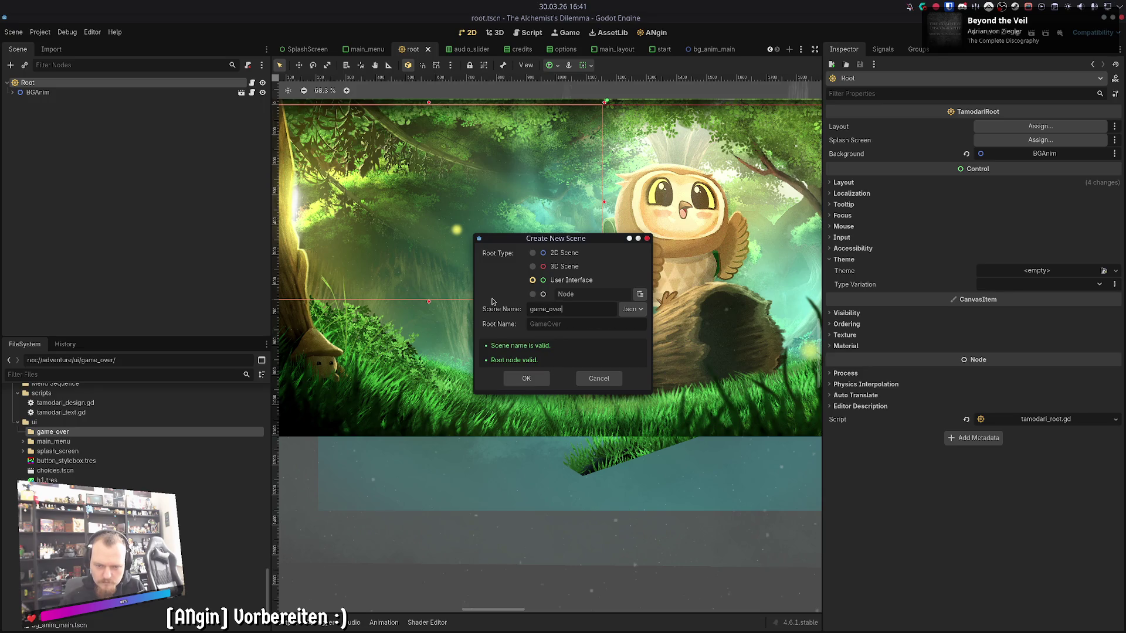
click(526, 378)
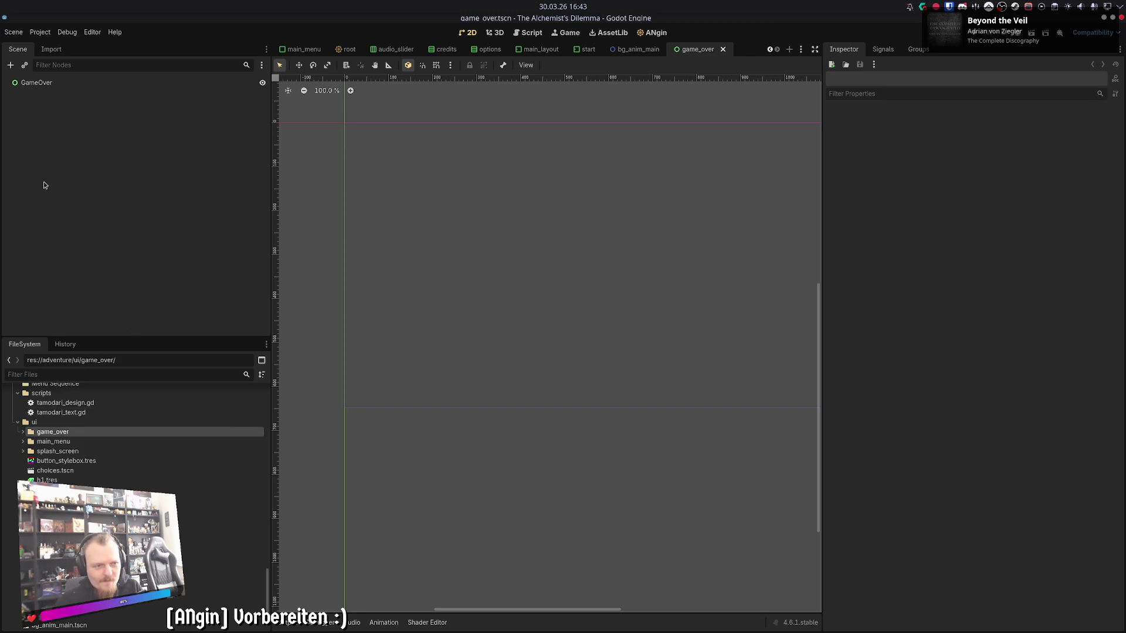
right_click(55, 85)
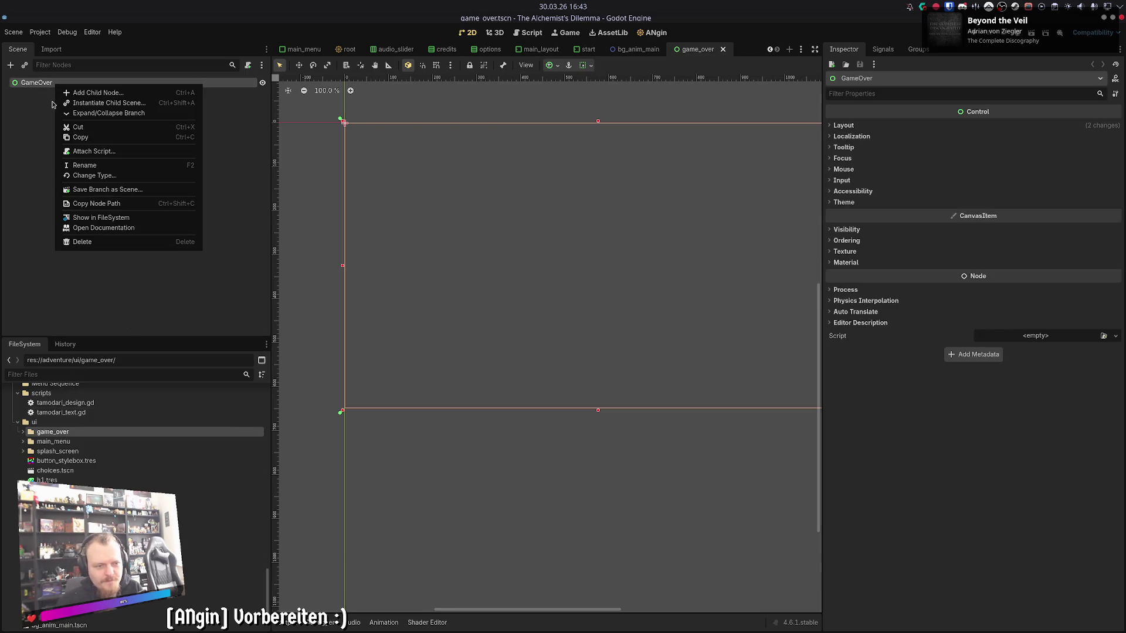
Change the GameOver root node's type to PanelContainer.
click(82, 178)
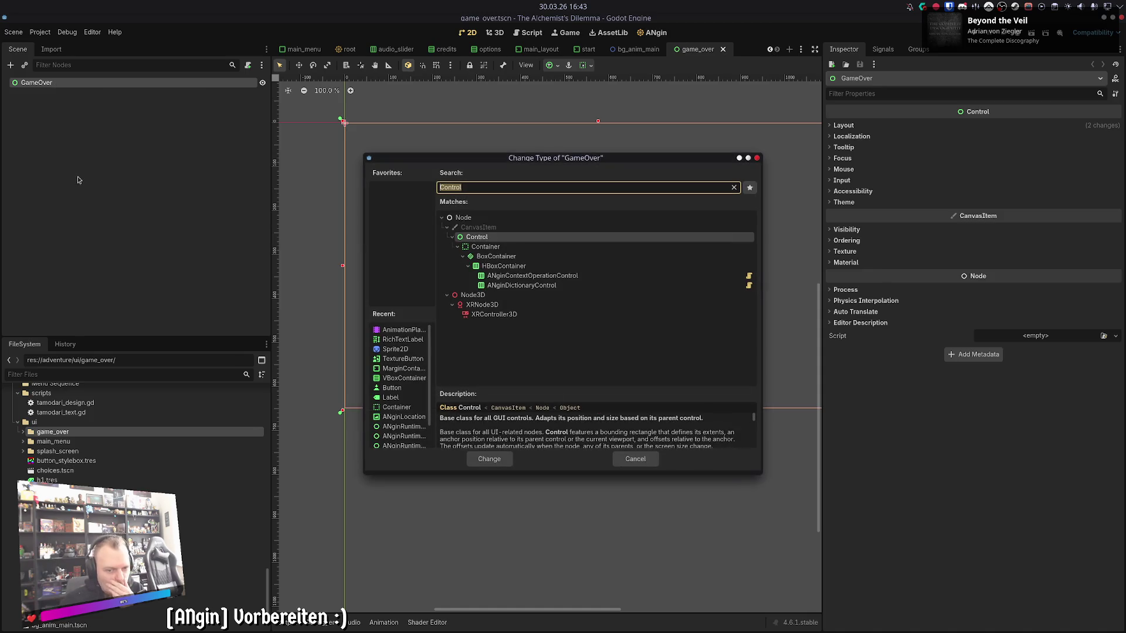
text(panelcon)
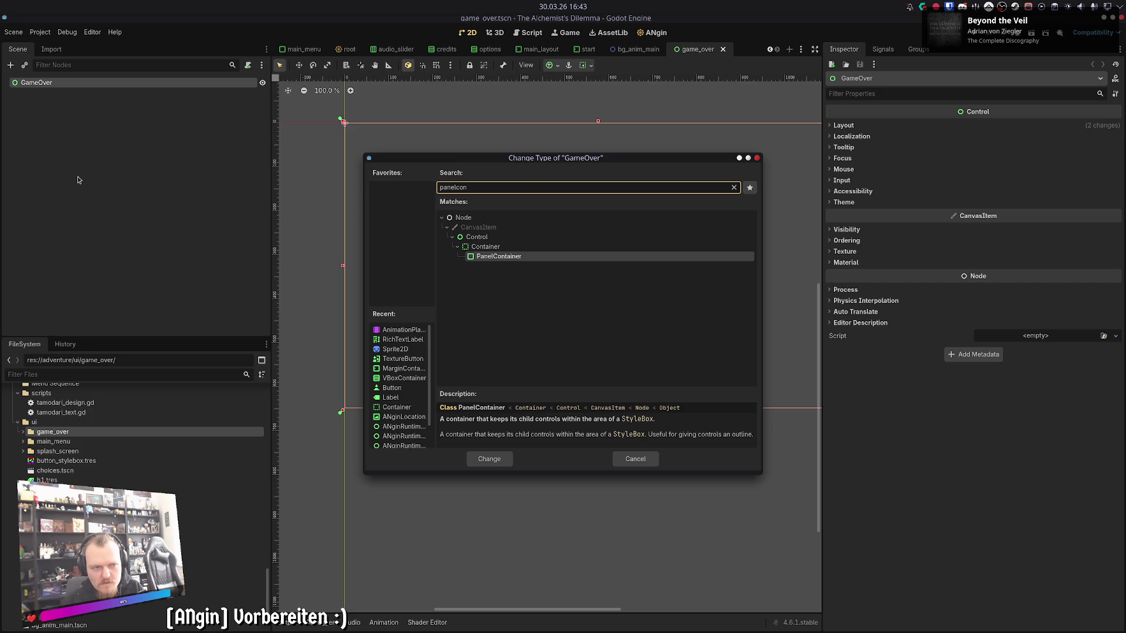
key(Return)
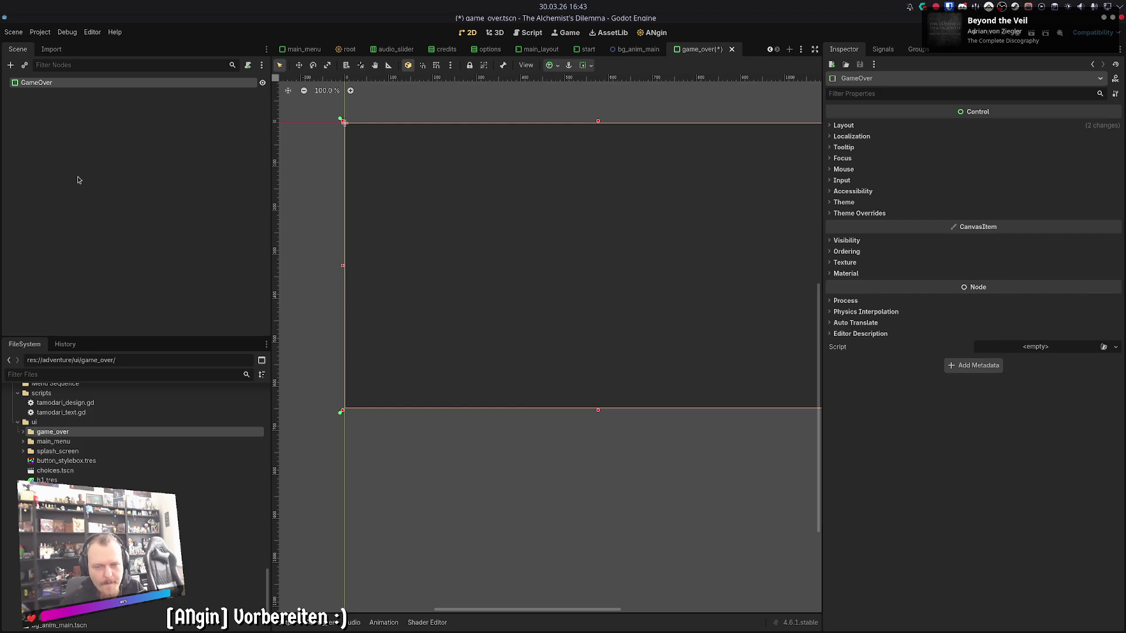
Set GameOver's container sizing to expand both horizontally and vertically.
click(552, 66)
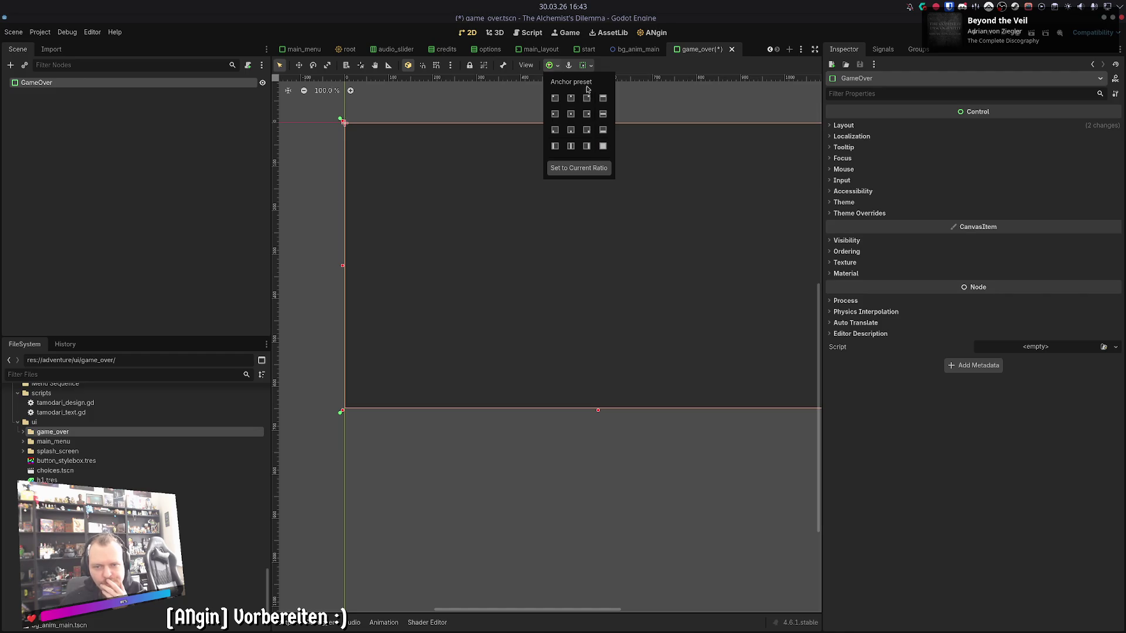
click(584, 65)
click(585, 65)
click(636, 115)
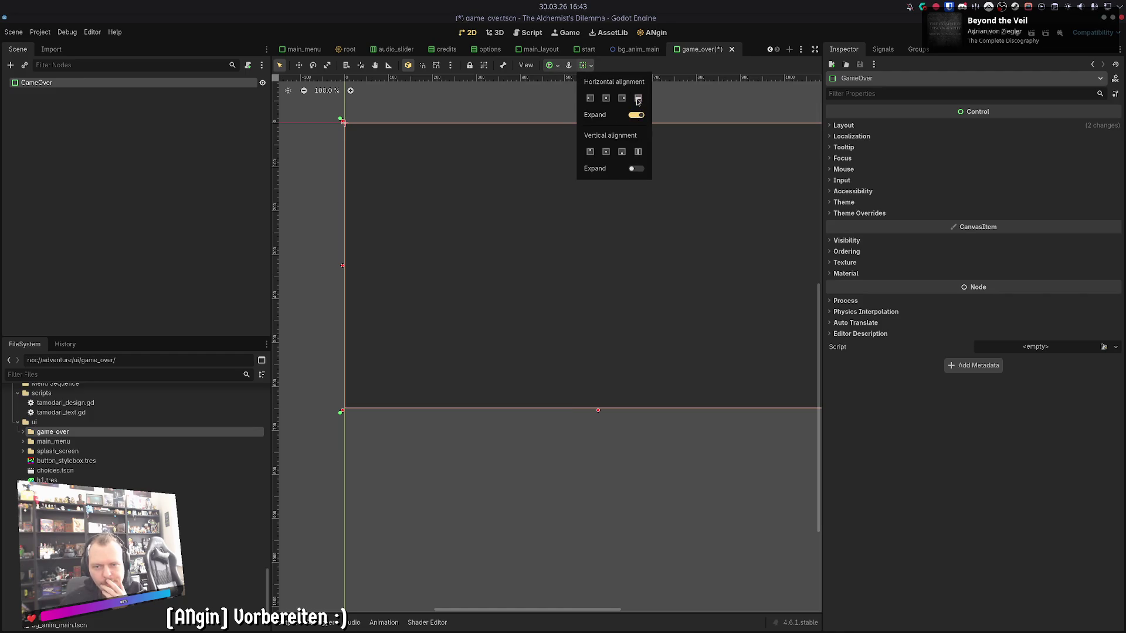
click(635, 168)
click(94, 180)
right_click(53, 87)
click(58, 92)
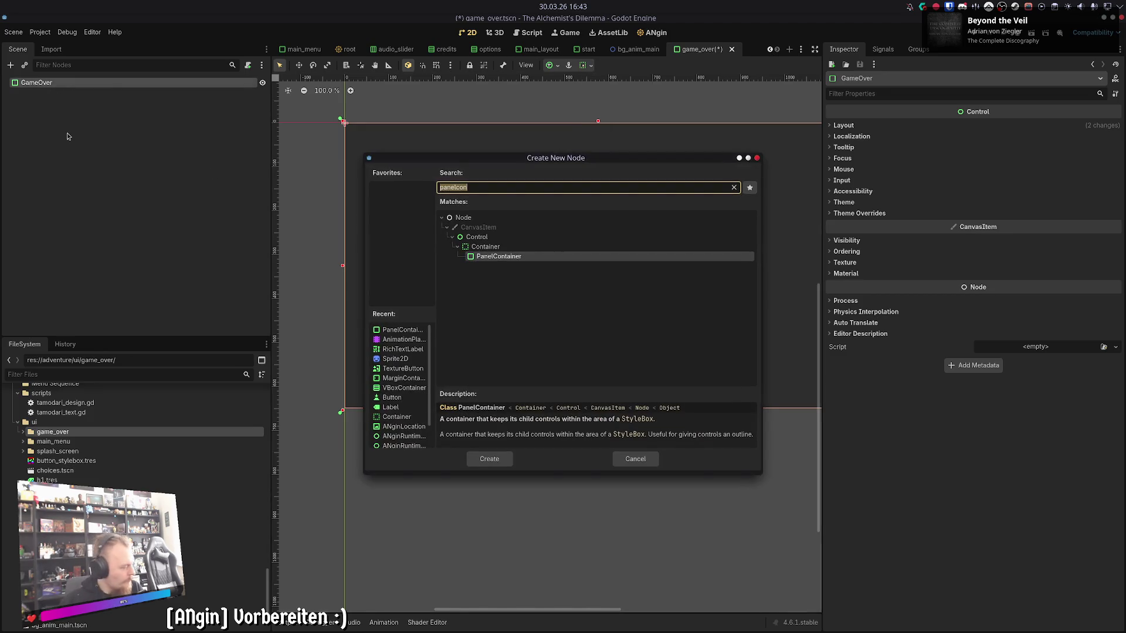
Add a CenterContainer under GameOver with a VBoxContainer inside it.
text(center)
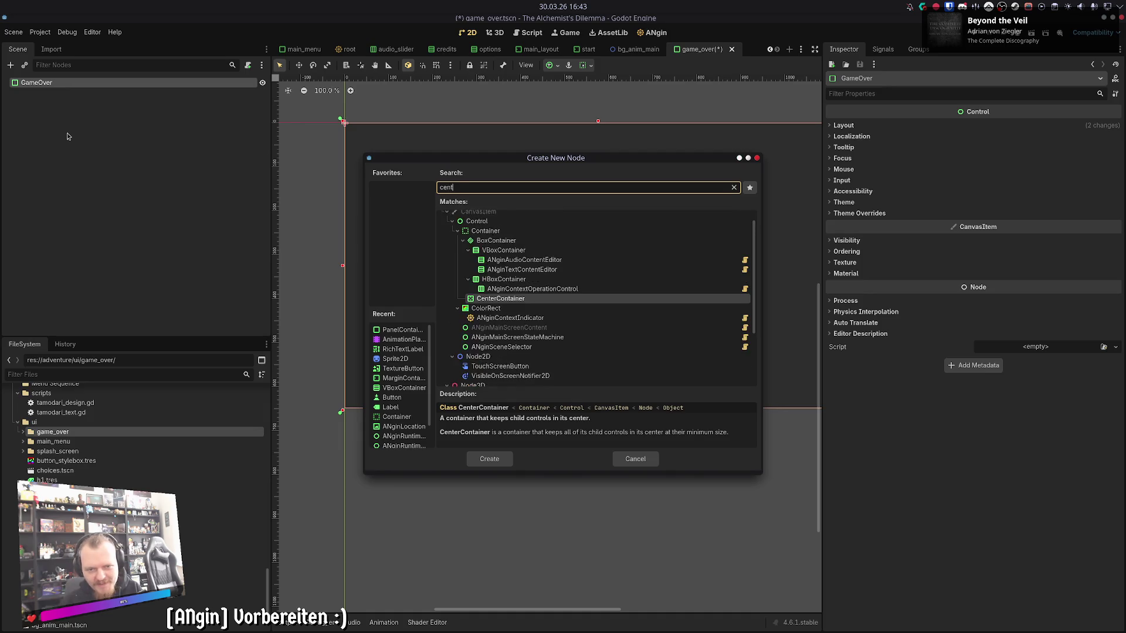
key(Return)
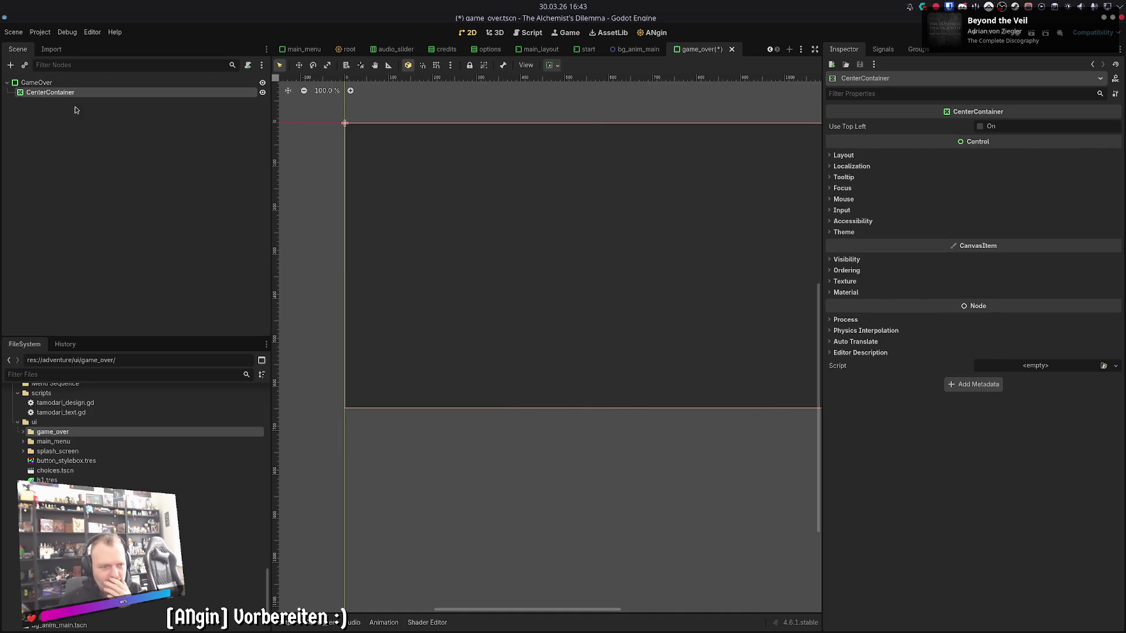
right_click(76, 100)
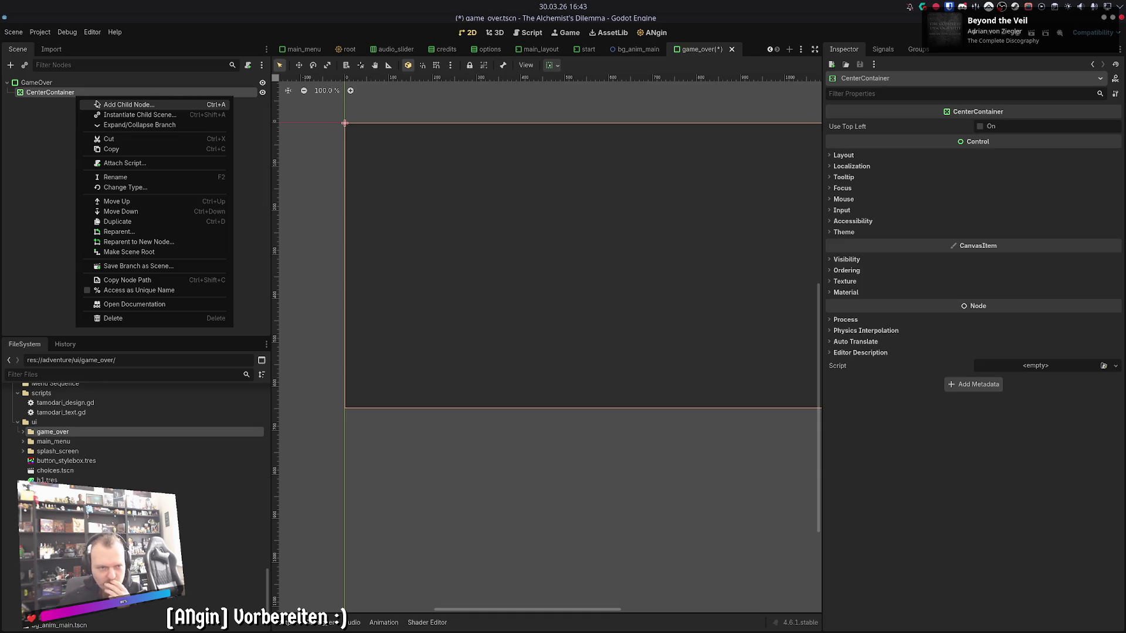
click(97, 105)
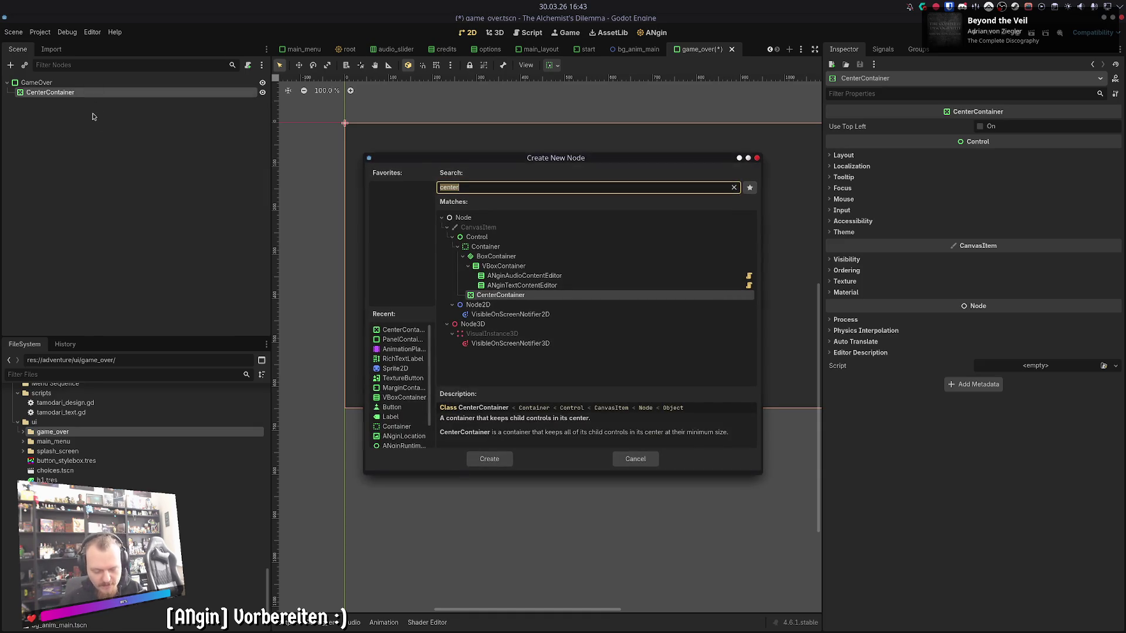
text(vbox)
key(Return)
Add a Label under VBoxContainer reading 'GAME OVER' and styled with h1.tres.
right_click(86, 103)
click(100, 110)
text(Label)
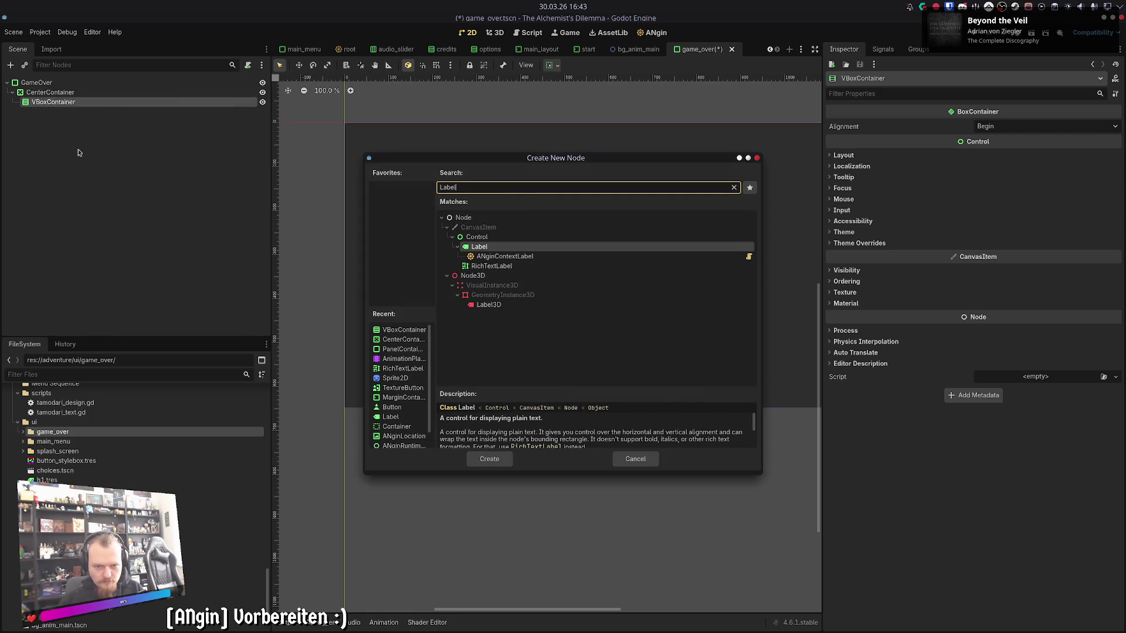
key(Return)
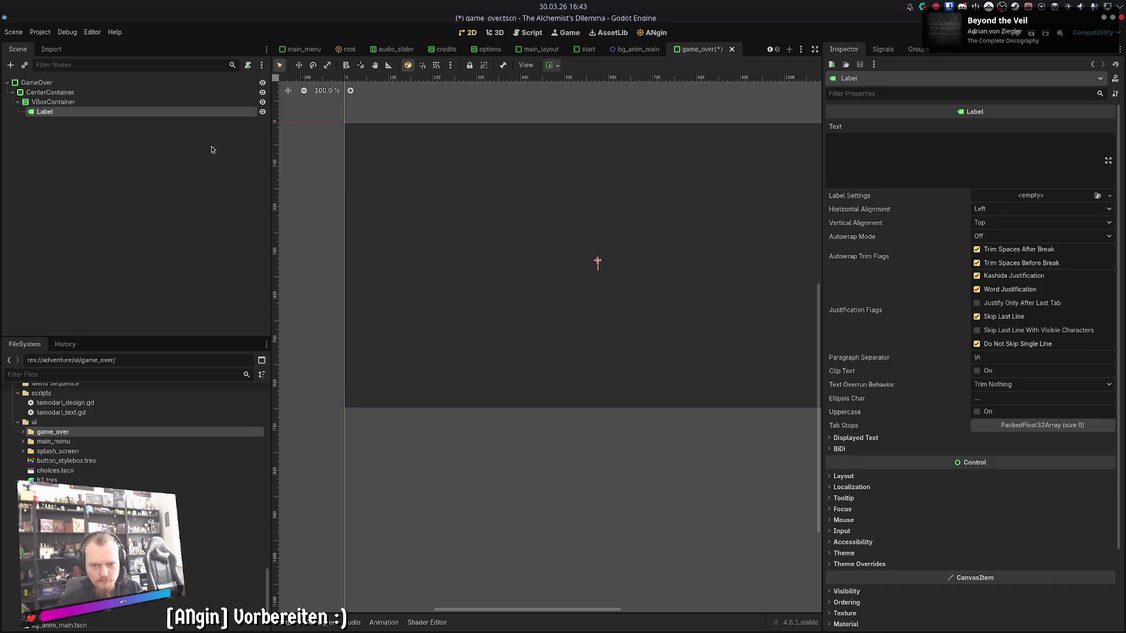
text(GAME OVER)
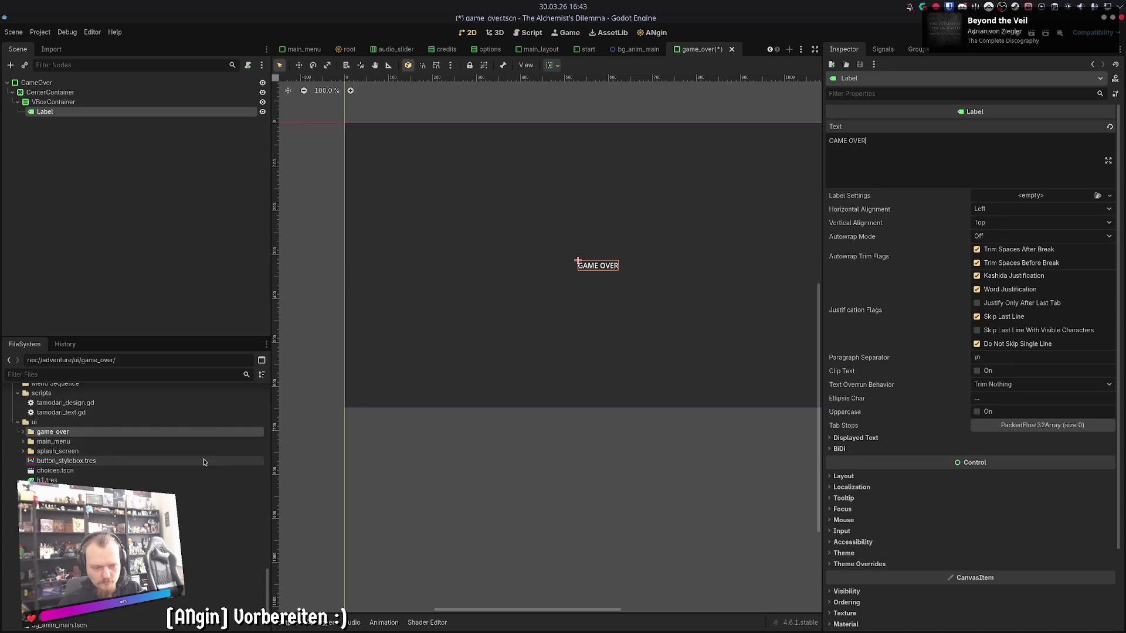
mouse_move(47, 481)
mouse_down()
mouse_move(946, 261)
mouse_move(1006, 201)
mouse_up()
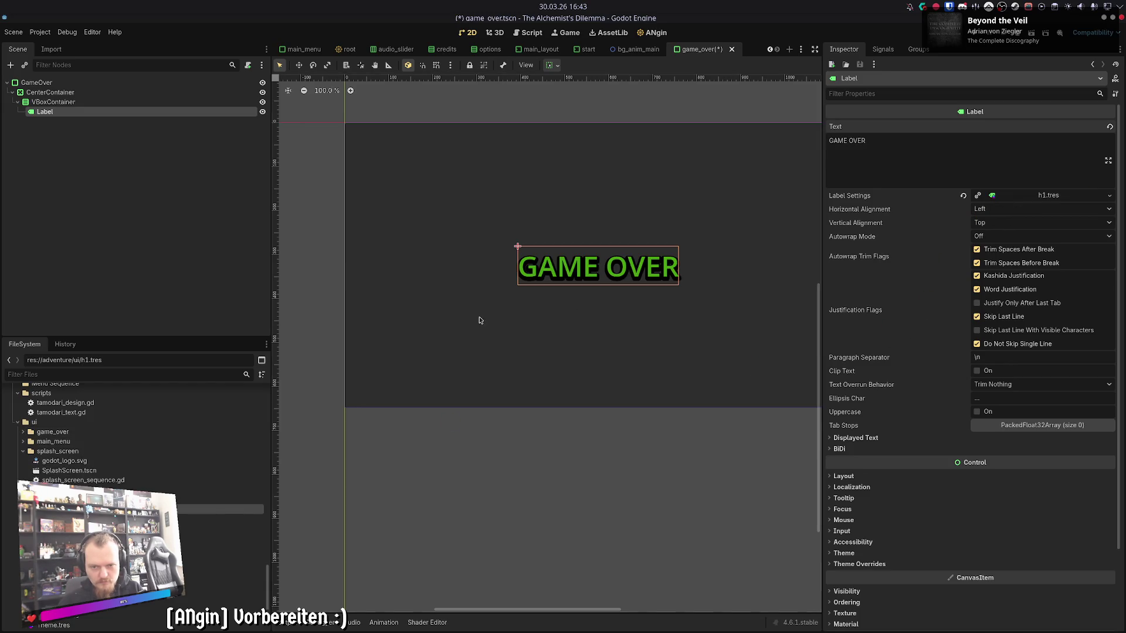
Add a Button under VBoxContainer and rename it Restart.
right_click(57, 104)
click(72, 112)
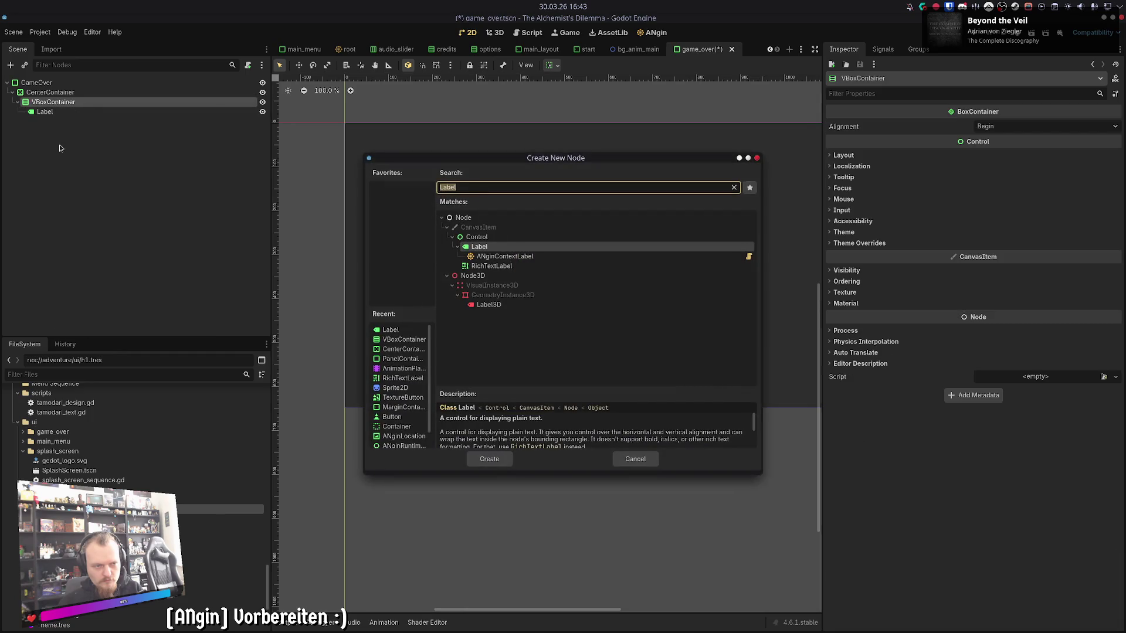
text(button)
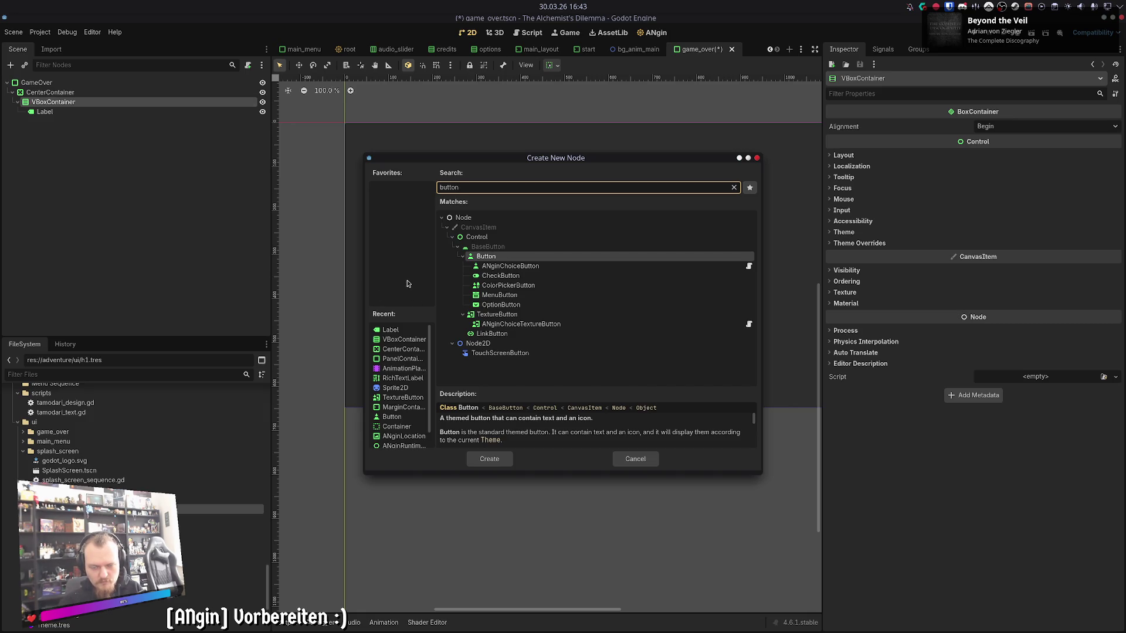
click(484, 460)
click(49, 122)
text(Restart)
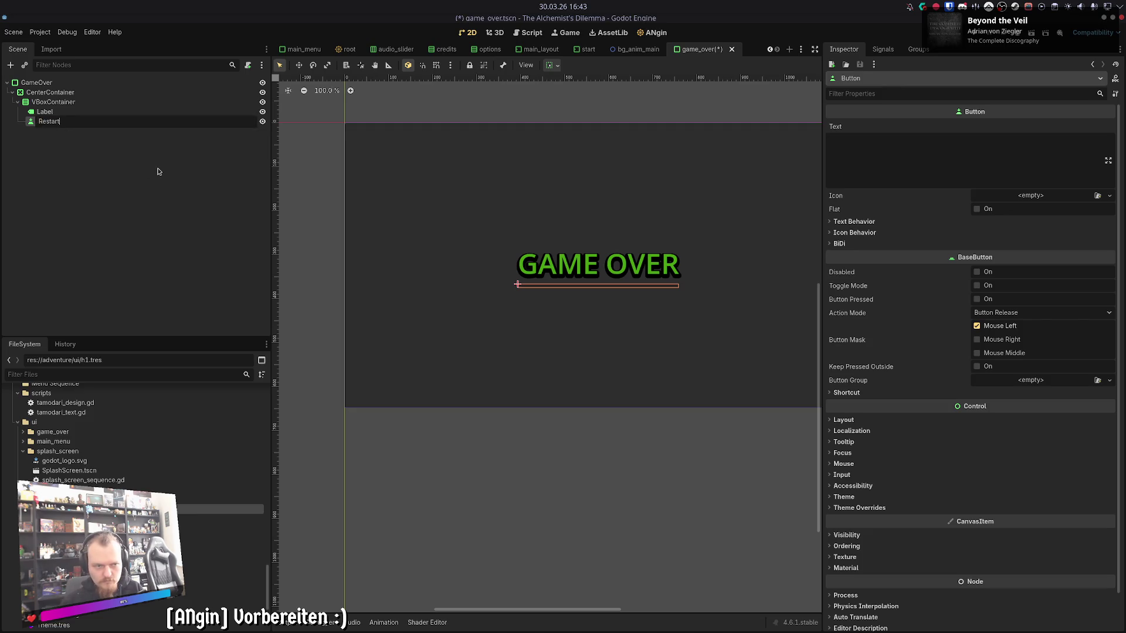
key(Return)
Set the Restart button's text to 'Restart Game' and save the scene.
click(885, 170)
text(Res)
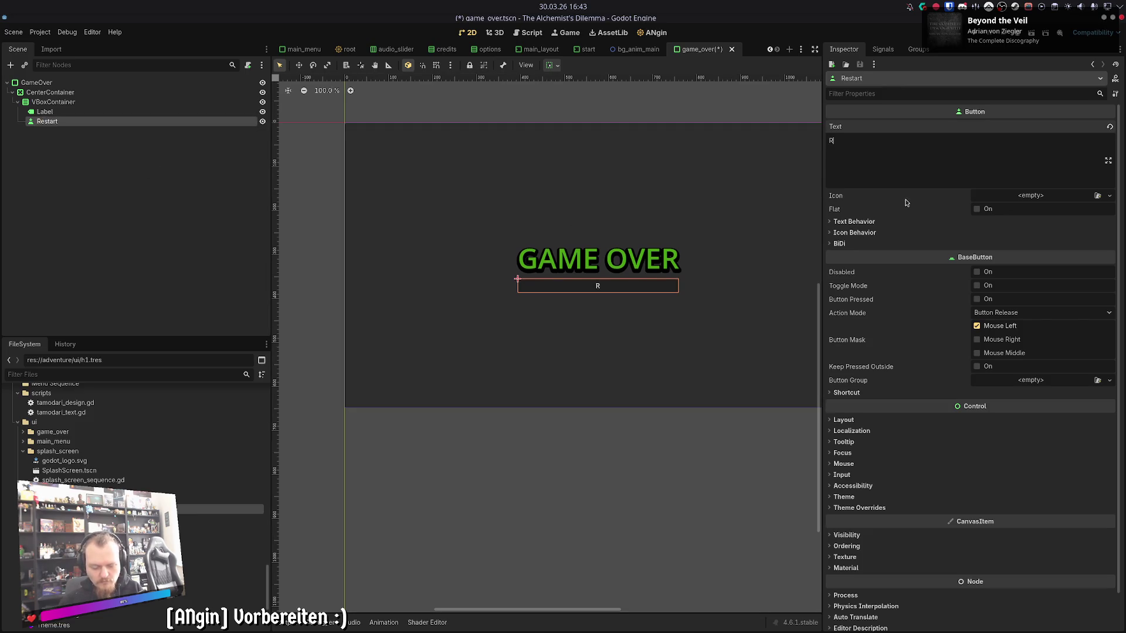
text(tart Game)
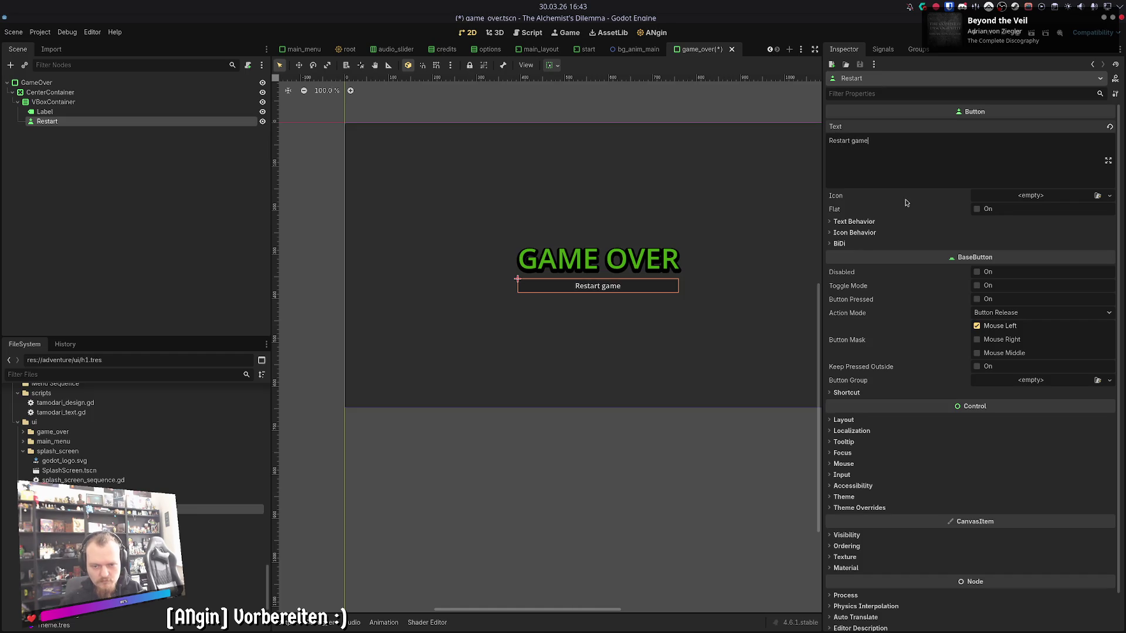
key(BackSpace)
key(BackSpace)
key(BackSpace)
text(Game)
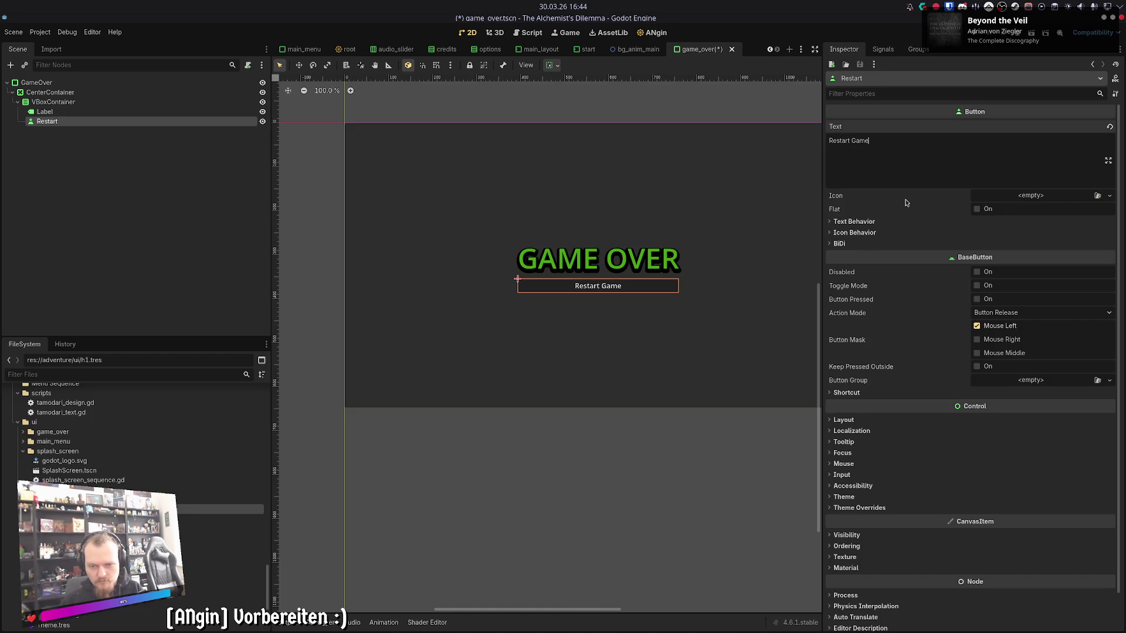
key(ctrl+s)
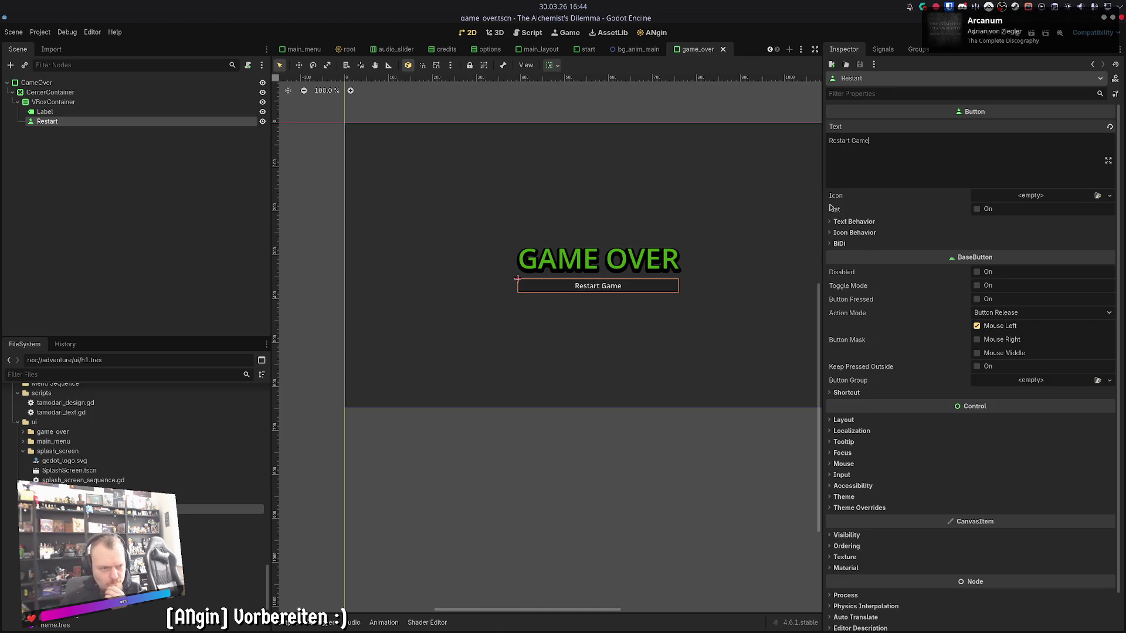
click(61, 84)
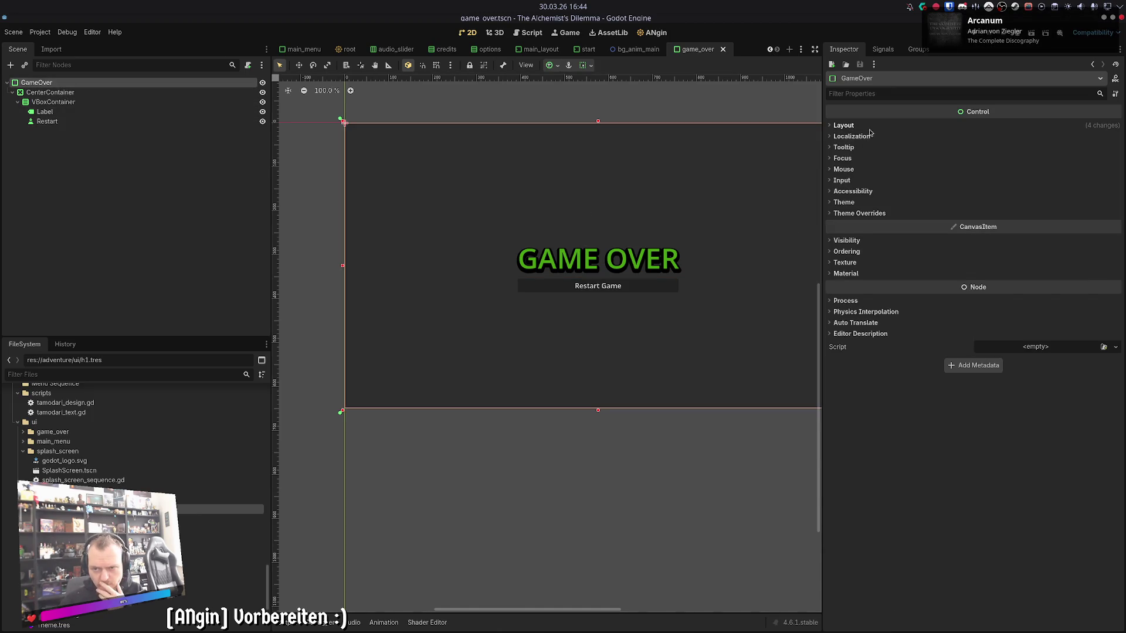
Expand GameOver's Theme Overrides > Styles to reach the Panel style.
click(856, 125)
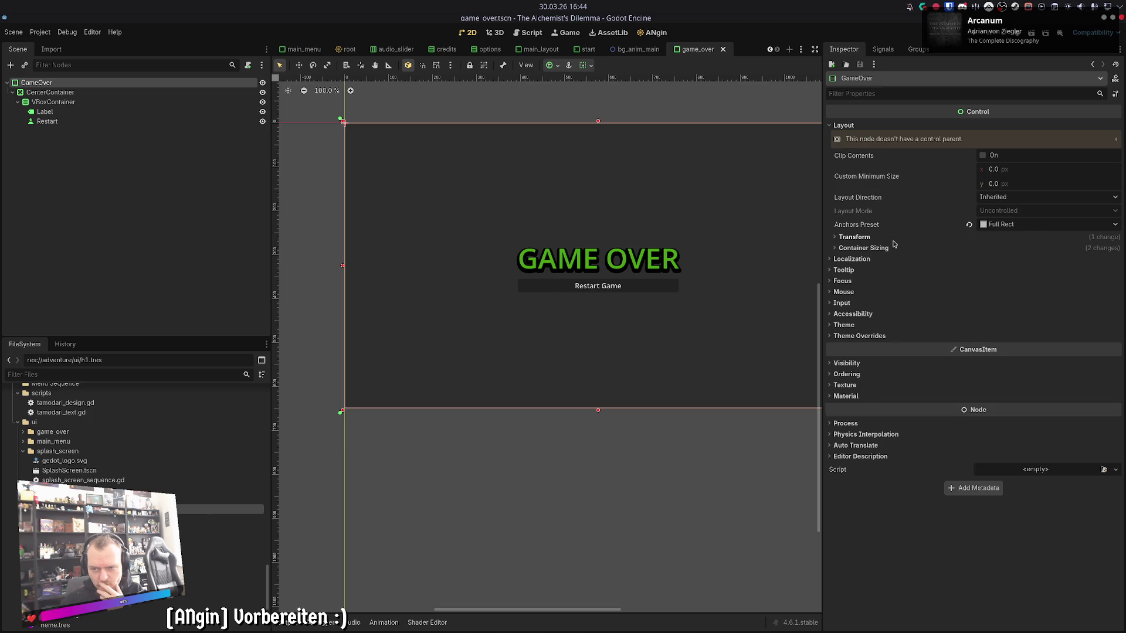
click(880, 125)
click(859, 213)
click(847, 224)
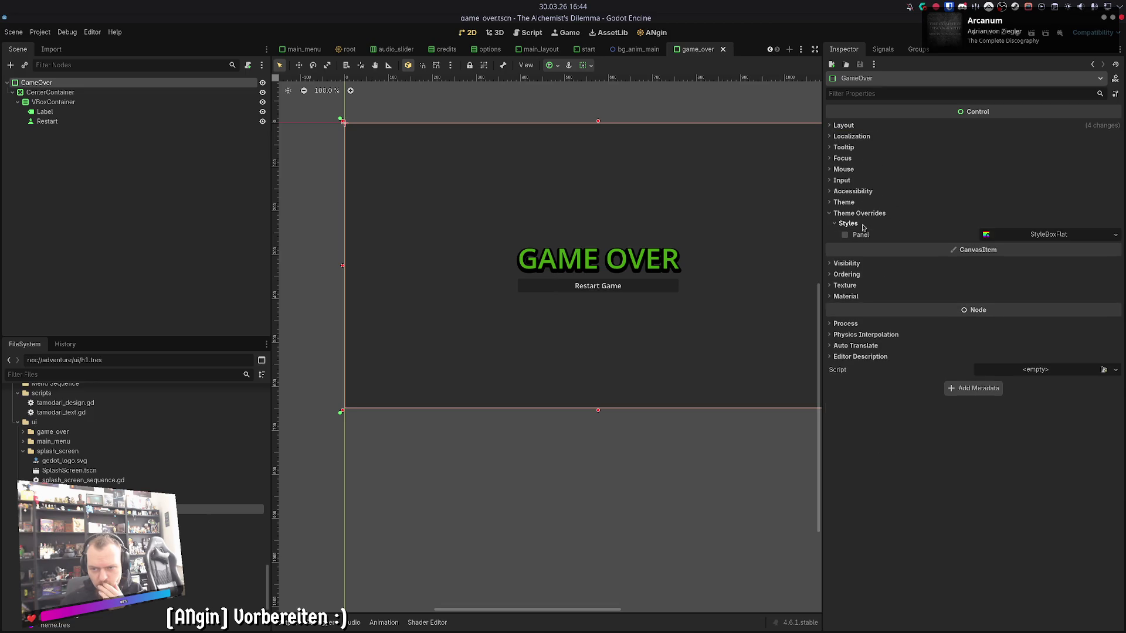
click(1052, 234)
click(844, 234)
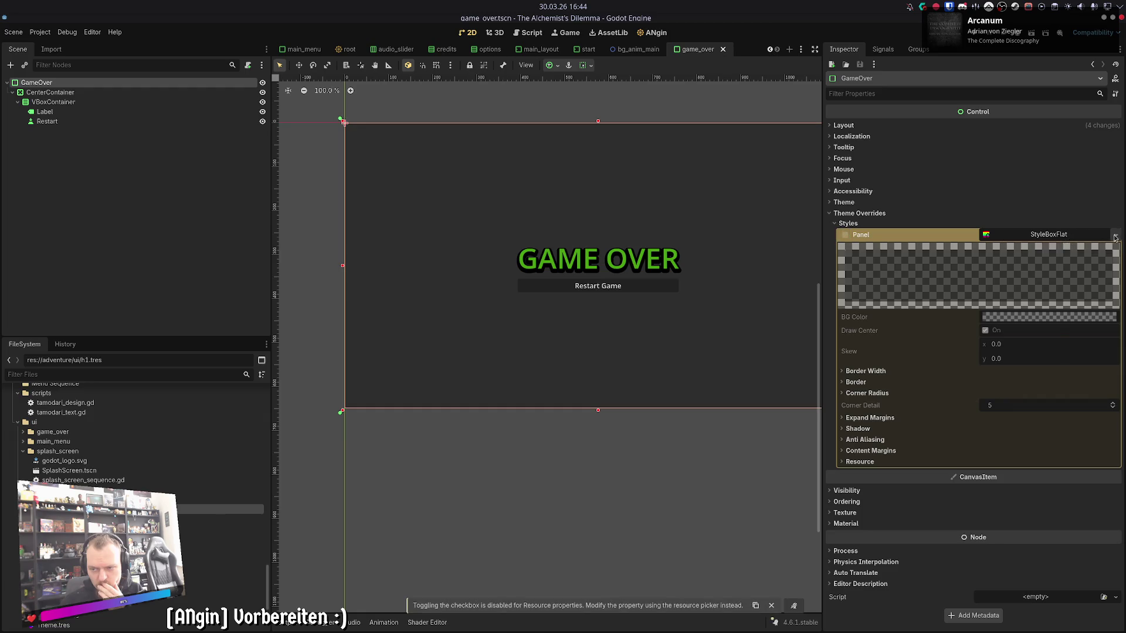
Give the Panel style a new StyleBoxFlat with a black 000000 background and save.
click(1115, 234)
click(1088, 281)
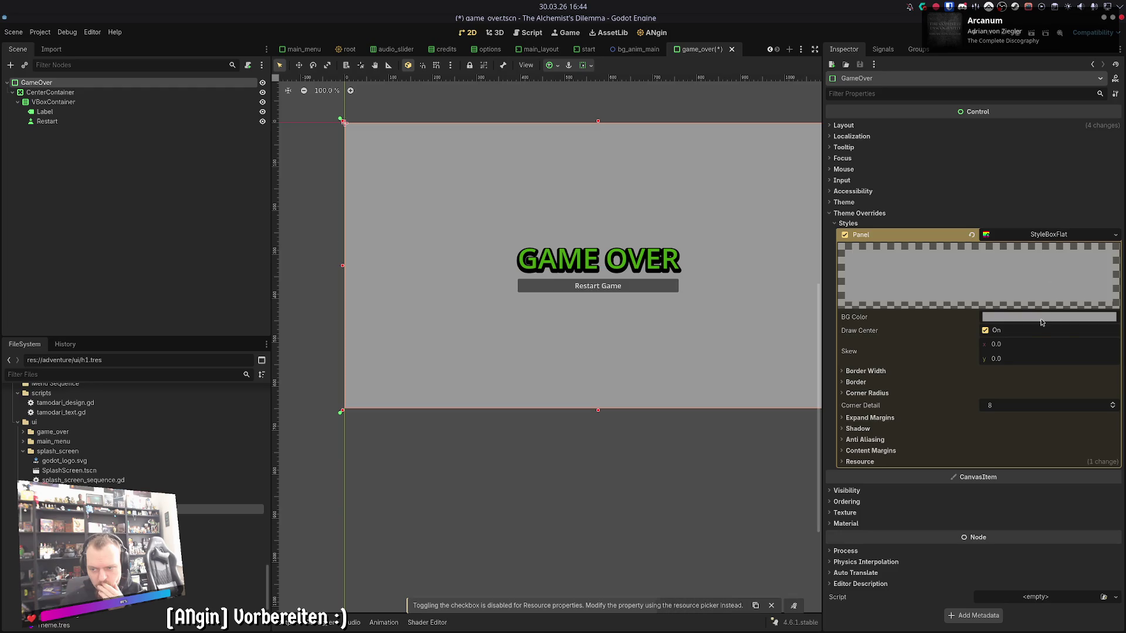
click(1087, 316)
drag(1105, 282, 1106, 306)
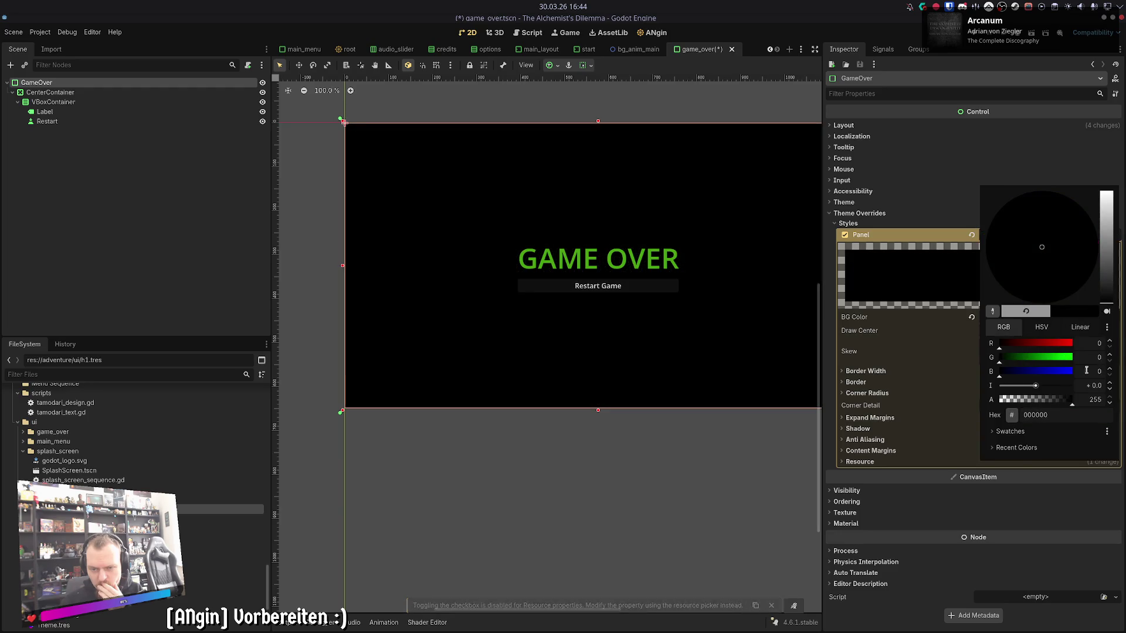
click(932, 315)
key(ctrl+s)
click(56, 112)
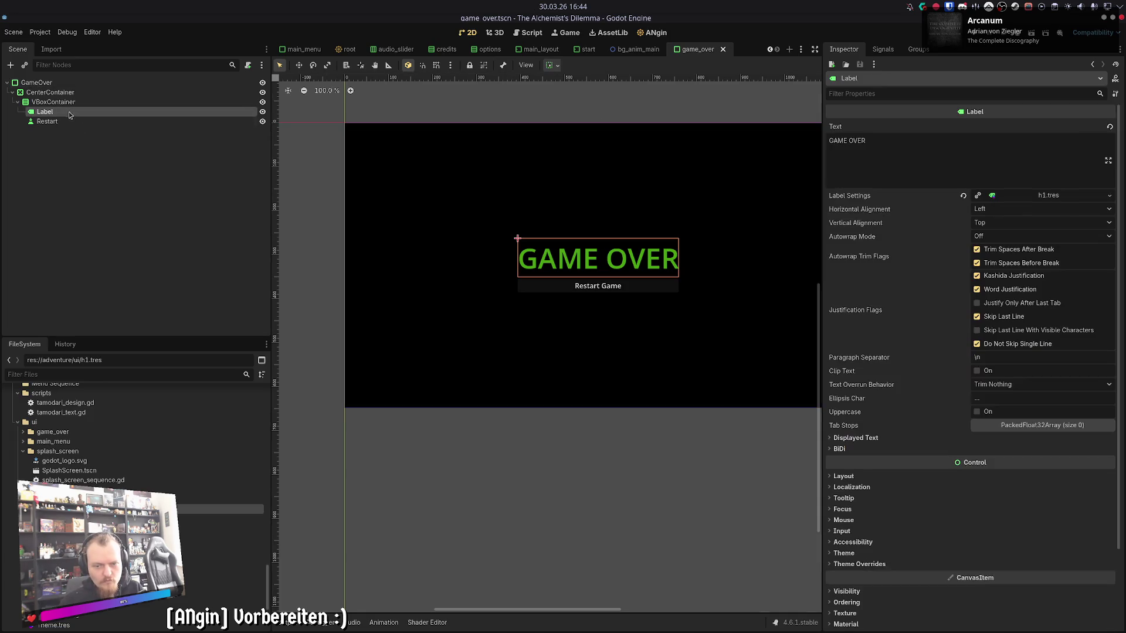
click(1109, 195)
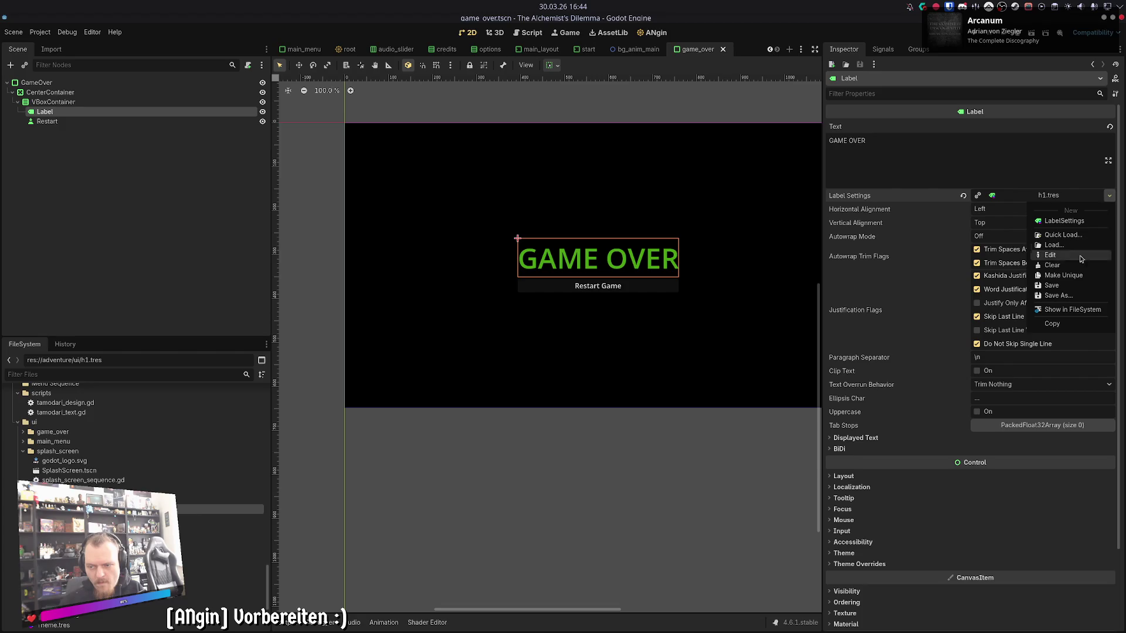
Make the label's settings unique, turn the GAME OVER font colour red, and save.
click(1075, 275)
click(1042, 197)
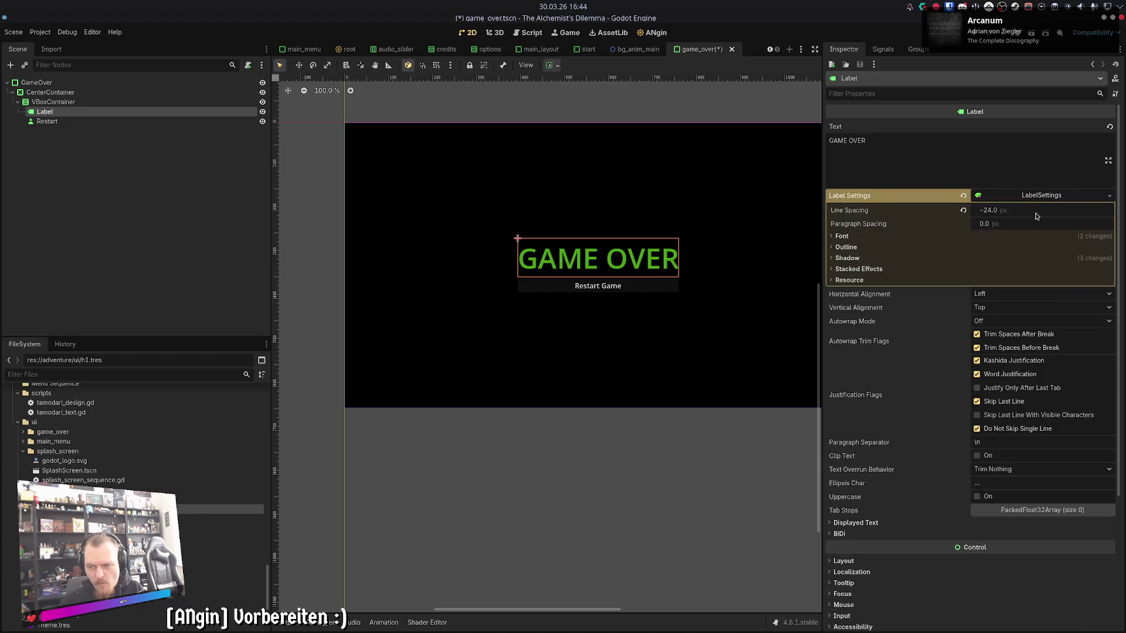
click(921, 237)
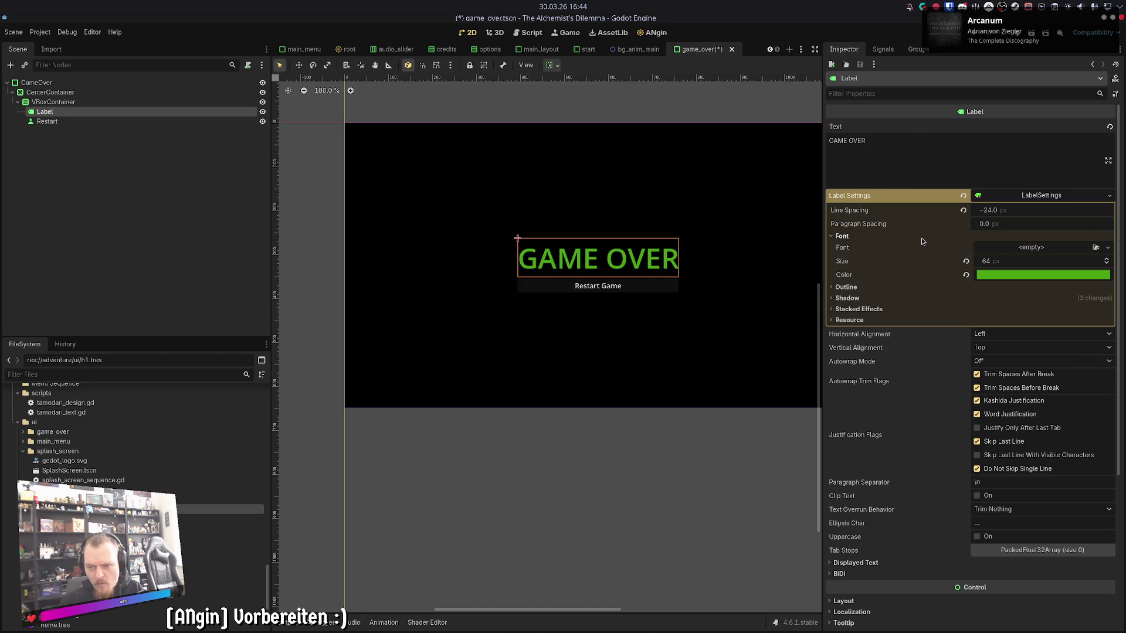
click(984, 275)
mouse_move(1034, 346)
mouse_down()
mouse_move(1046, 346)
mouse_move(1000, 364)
mouse_up()
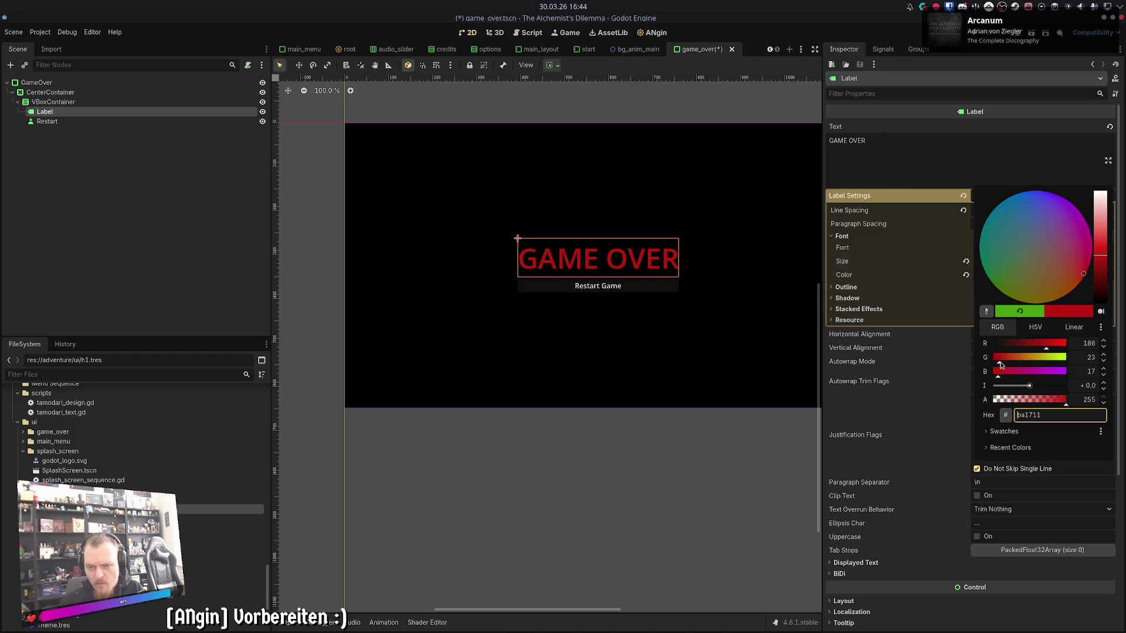
click(926, 204)
key(ctrl+s)
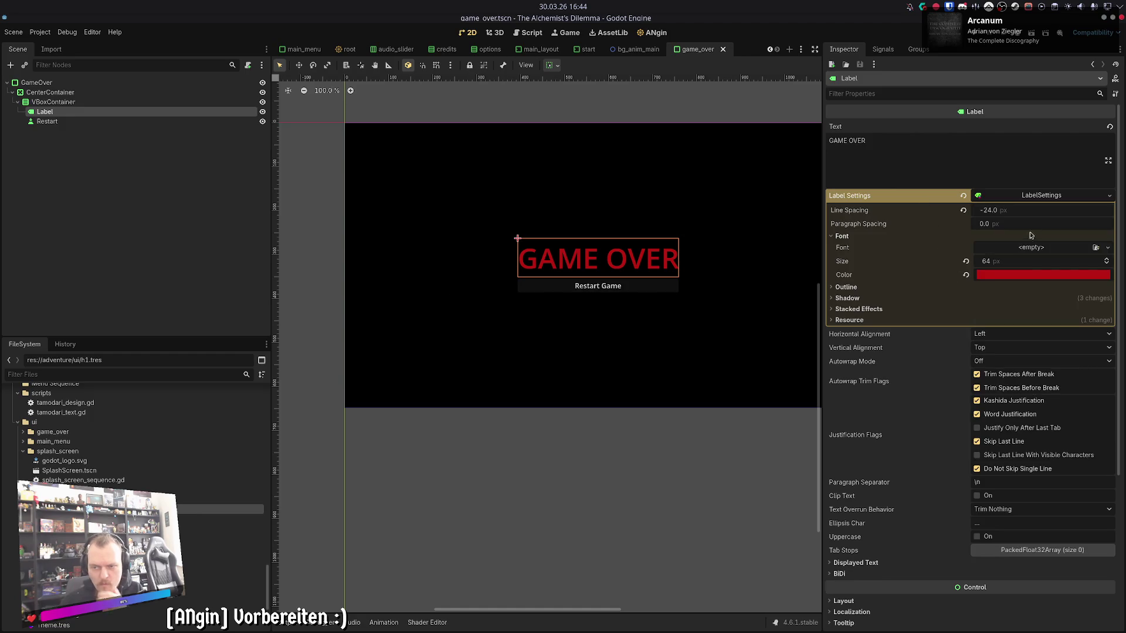
click(206, 238)
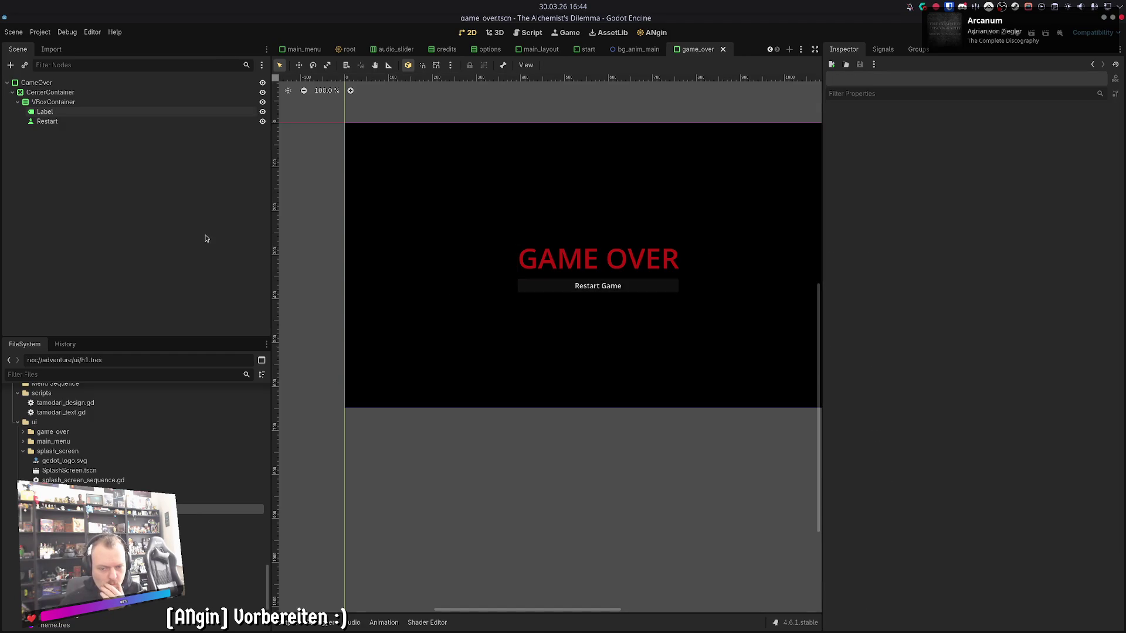
Attach a new game_over.gd script to the GameOver node.
click(245, 83)
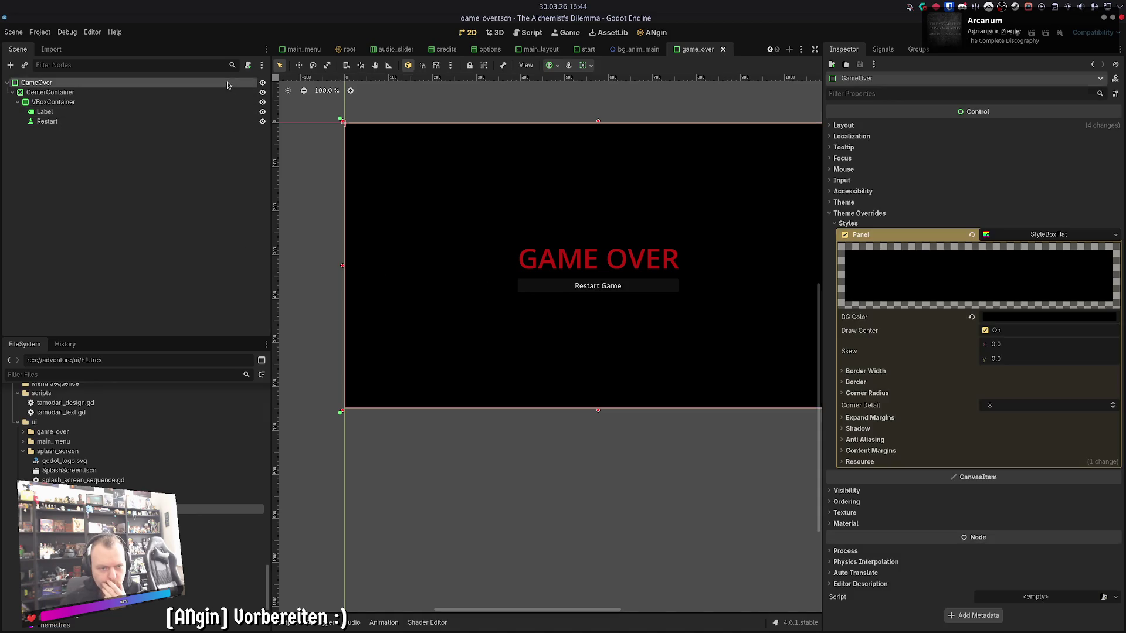
click(247, 65)
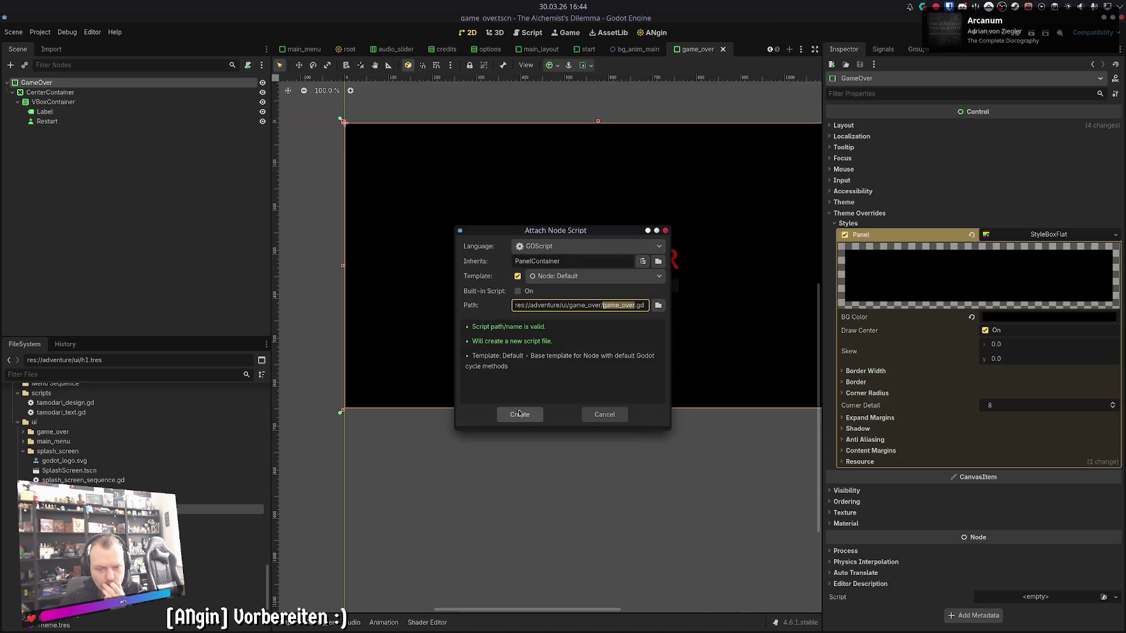
click(517, 415)
mouse_move(377, 230)
mouse_down()
mouse_move(411, 171)
mouse_move(455, 134)
mouse_up()
key(BackSpace)
key(Up)
key(Up)
key(Up)
key(Return)
text(@export var )
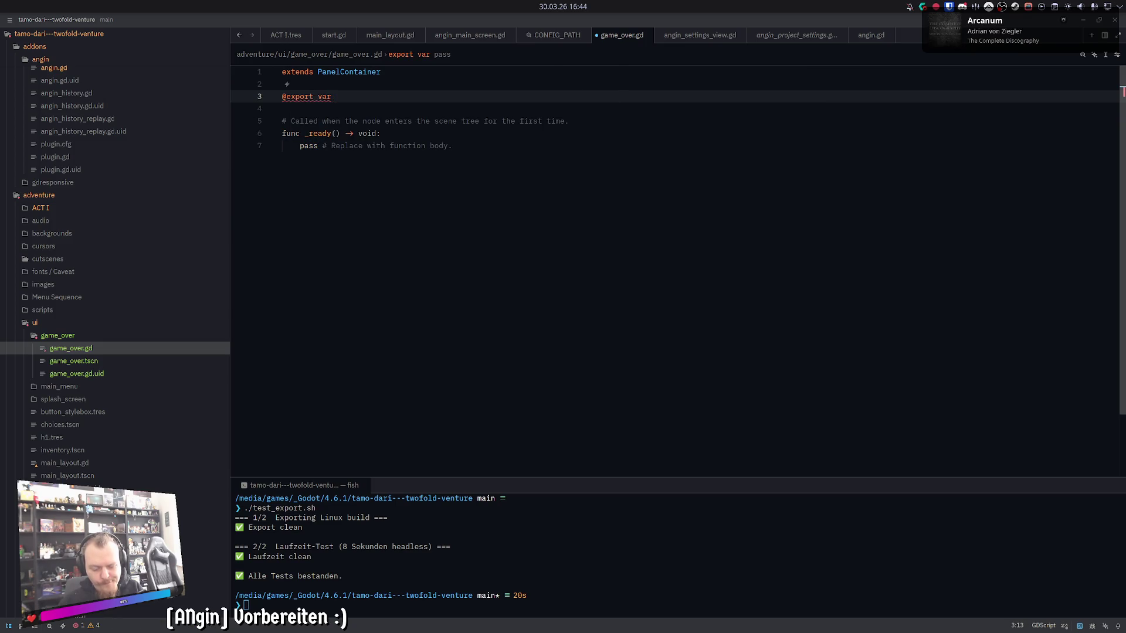
text(_button_restart)
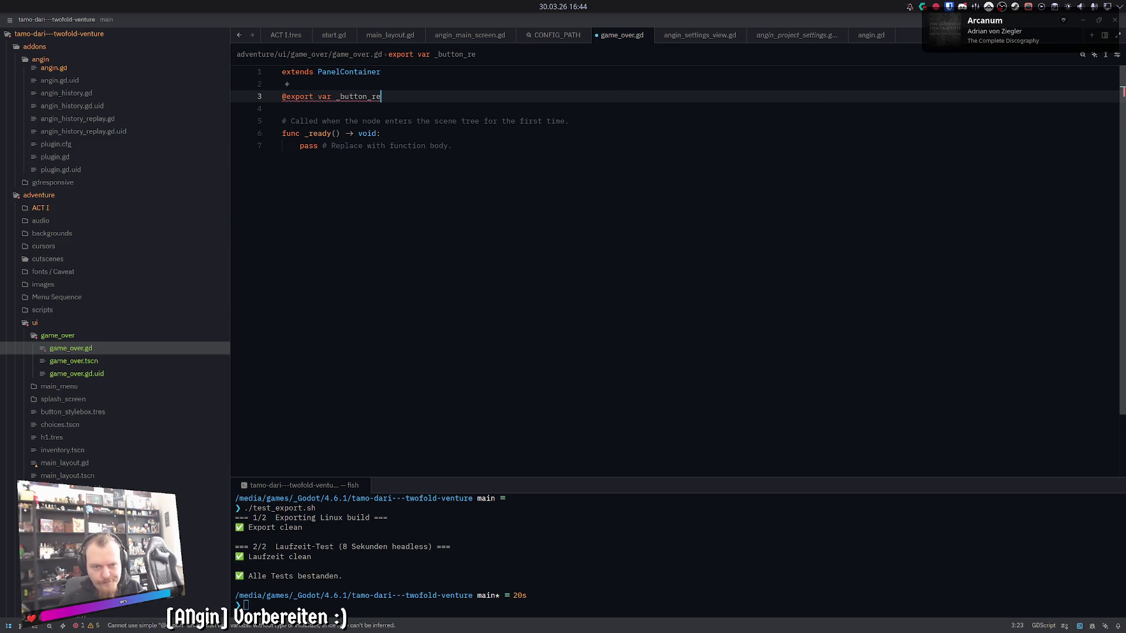
text(: Button)
Replace pass in _ready with the pressed.connect(_on_pressed) call and declare func _on_pressed() -> void:.
key(Down)
key(Down)
key(Down)
key(shift+Home)
key(BackSpace)
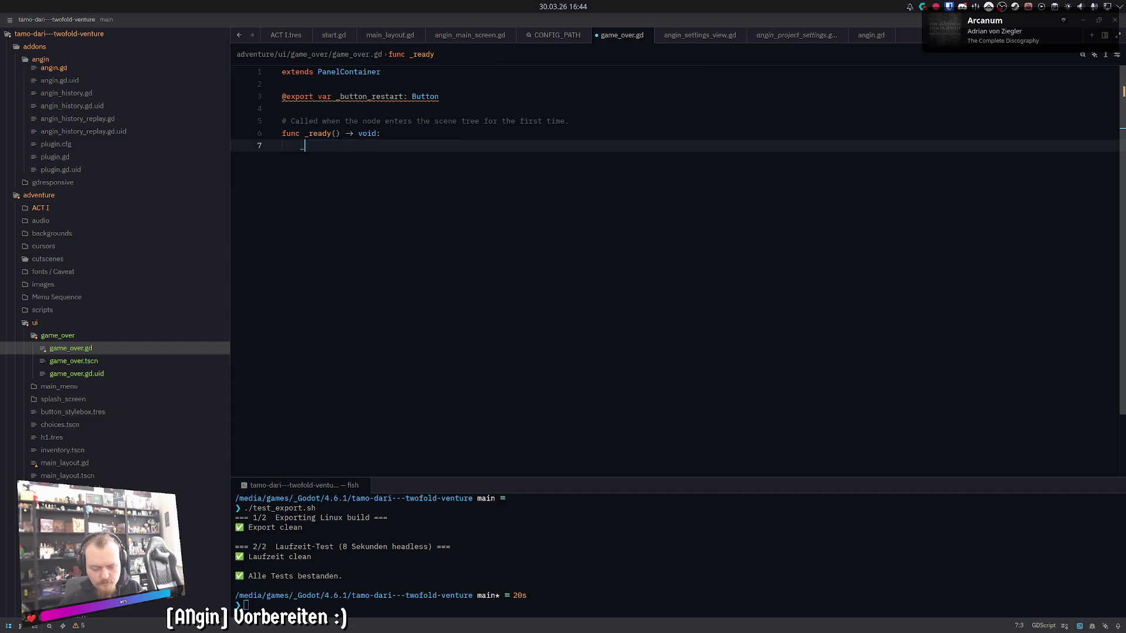
text(button_restart)
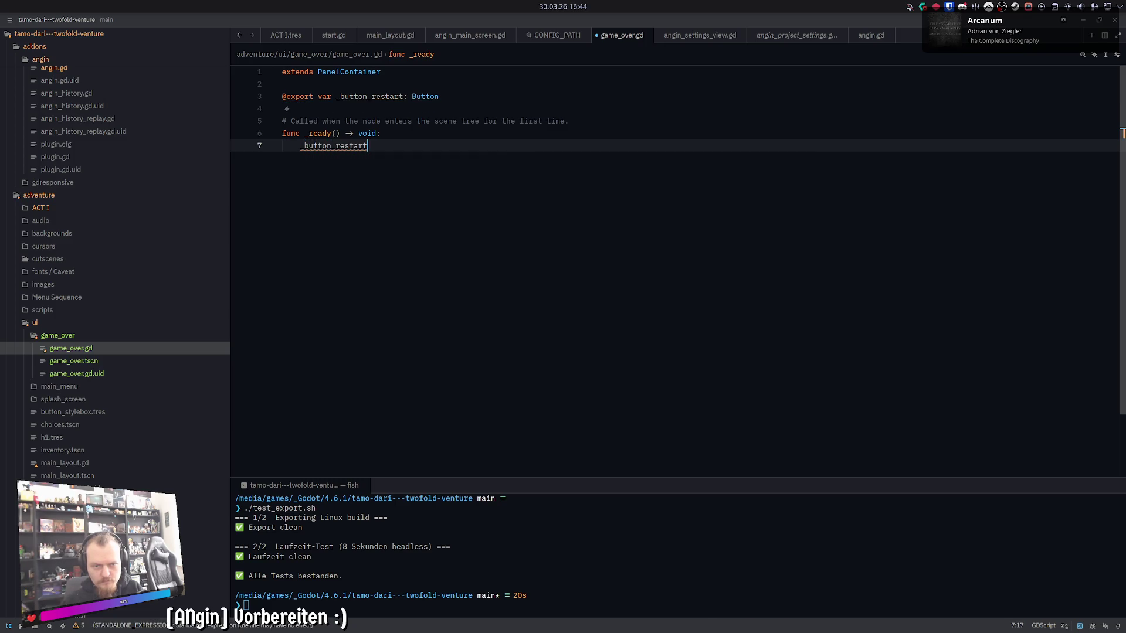
text(.pressed)
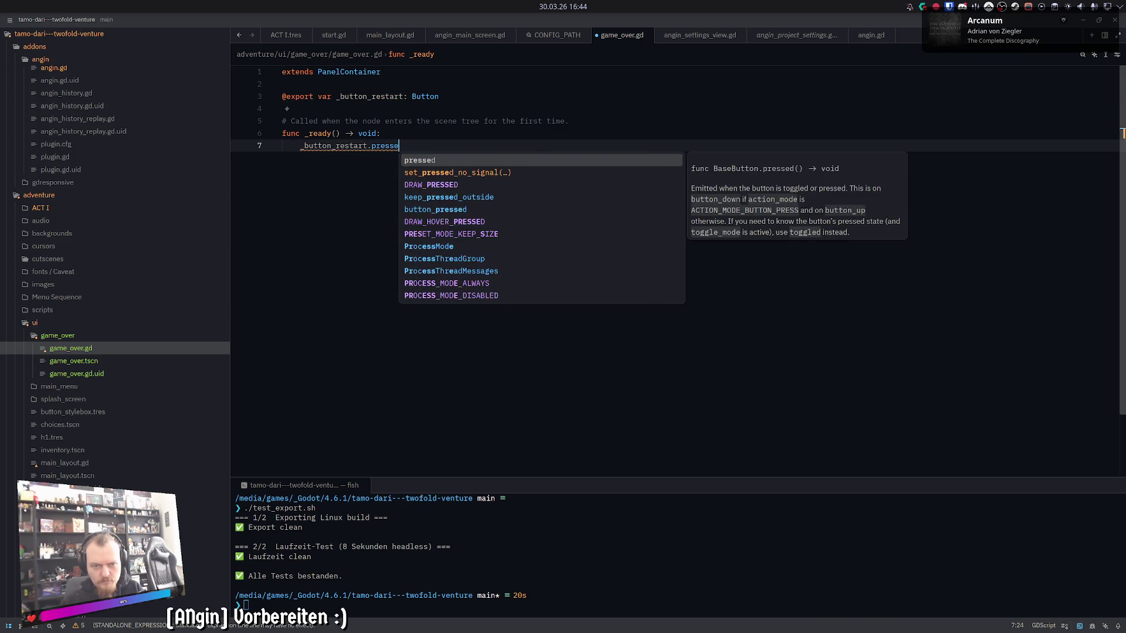
text(.connect(_on_)
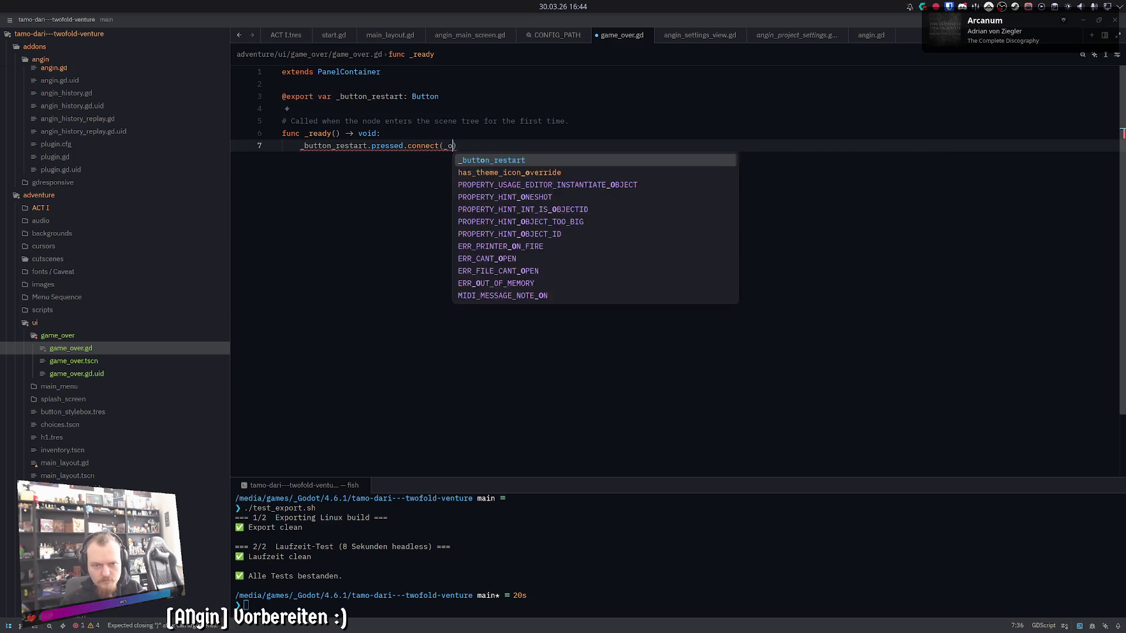
text(pressed))
key(Return)
key(Return)
text(func _on_pressed()
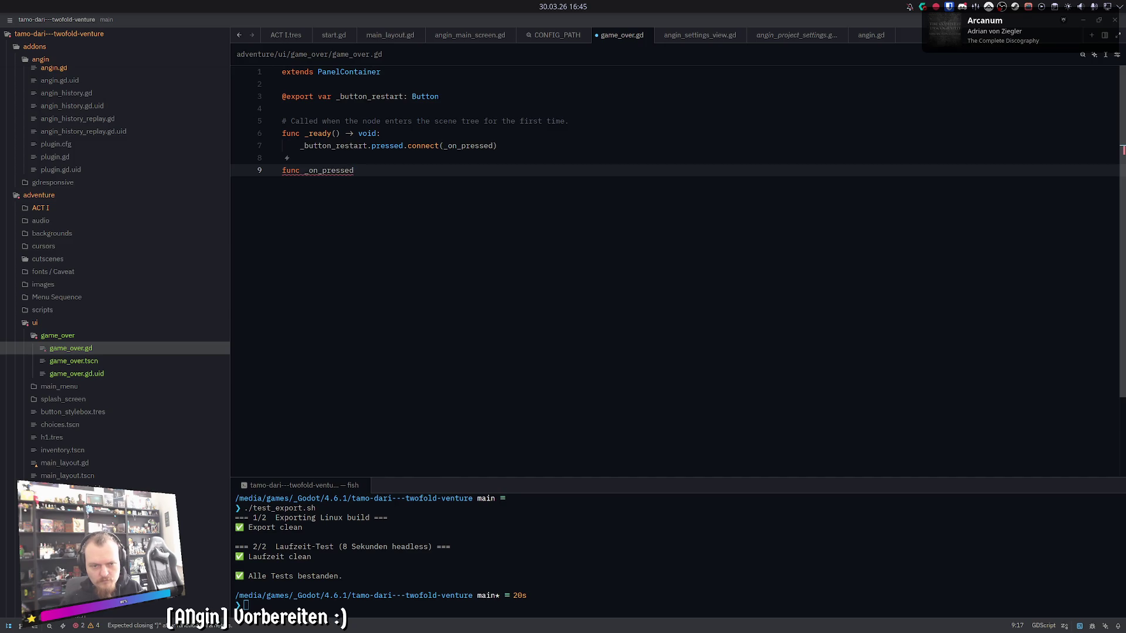
text() -> void)
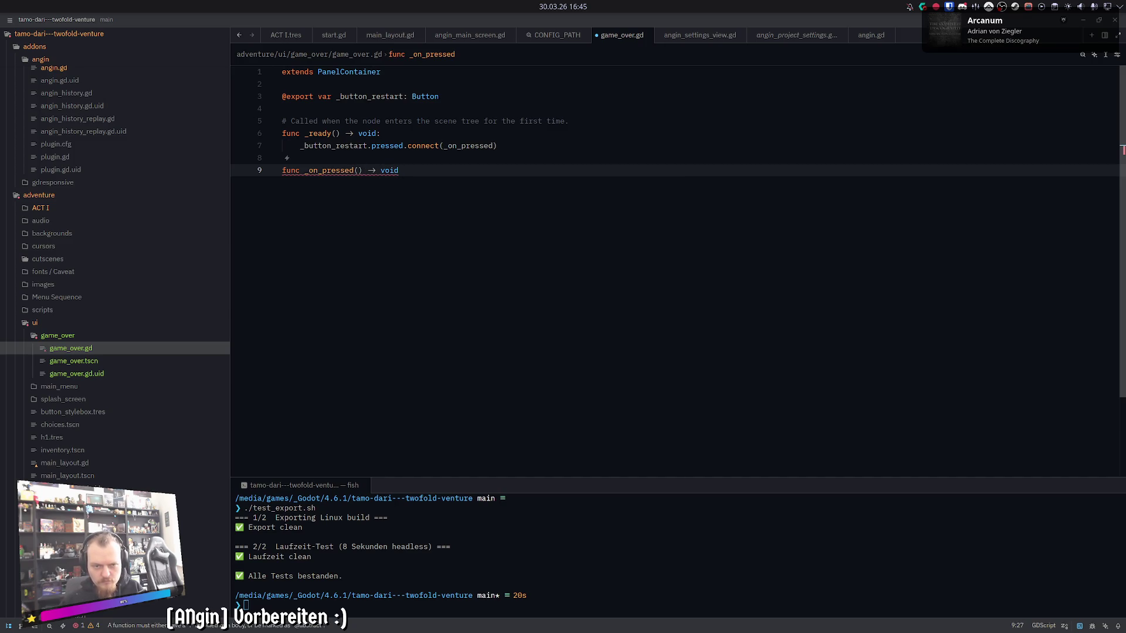
text(:)
key(Return)
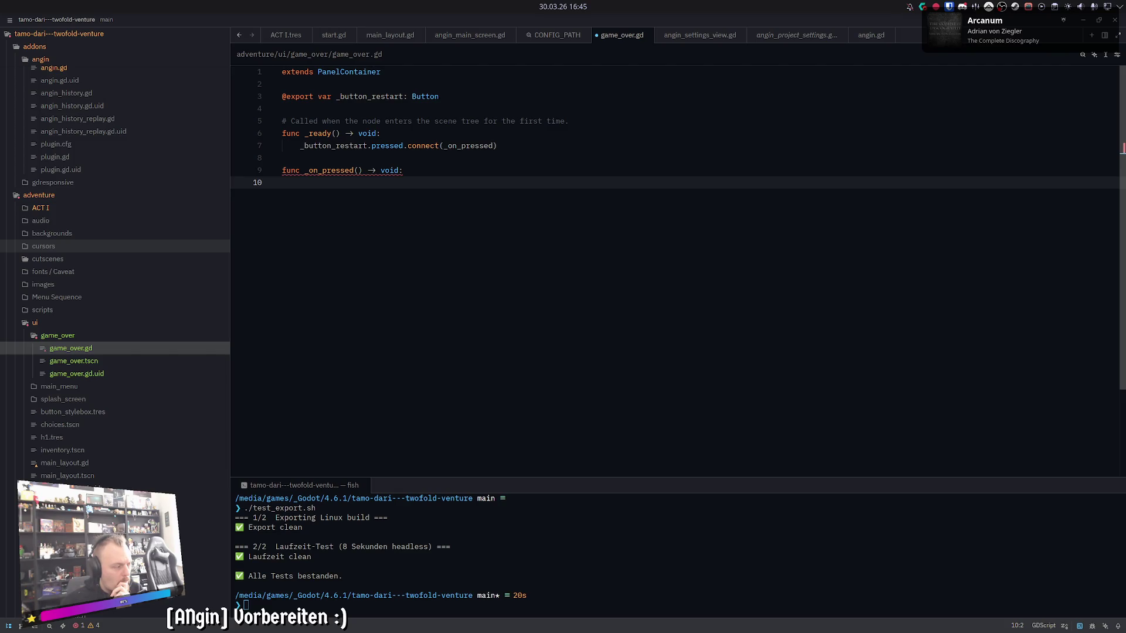
click(499, 344)
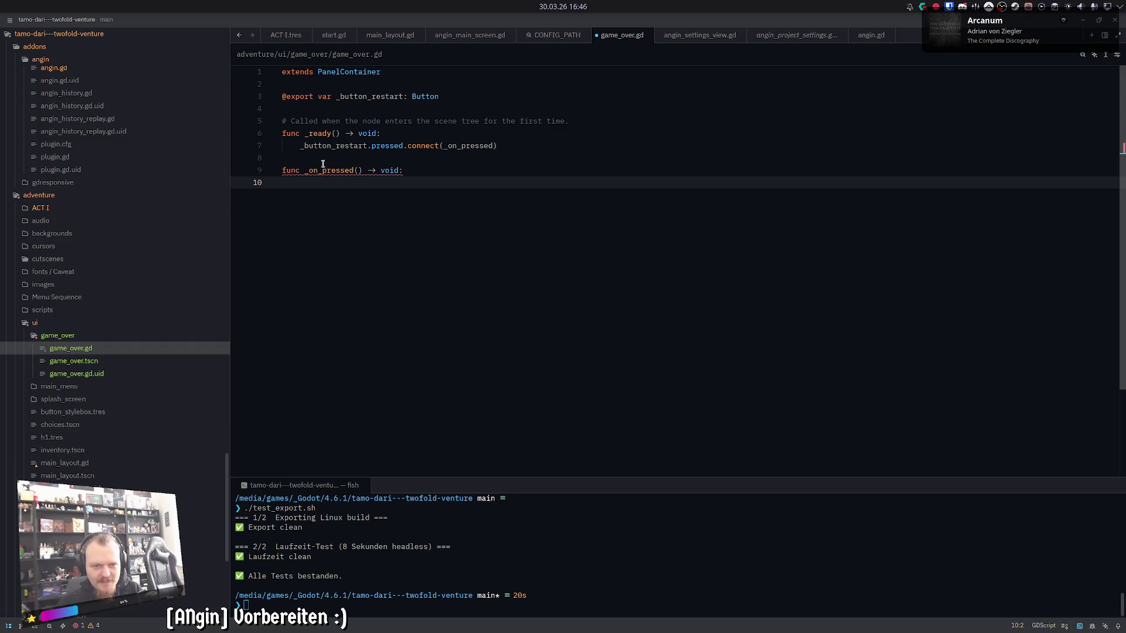
text(ANgin.Runtime.)
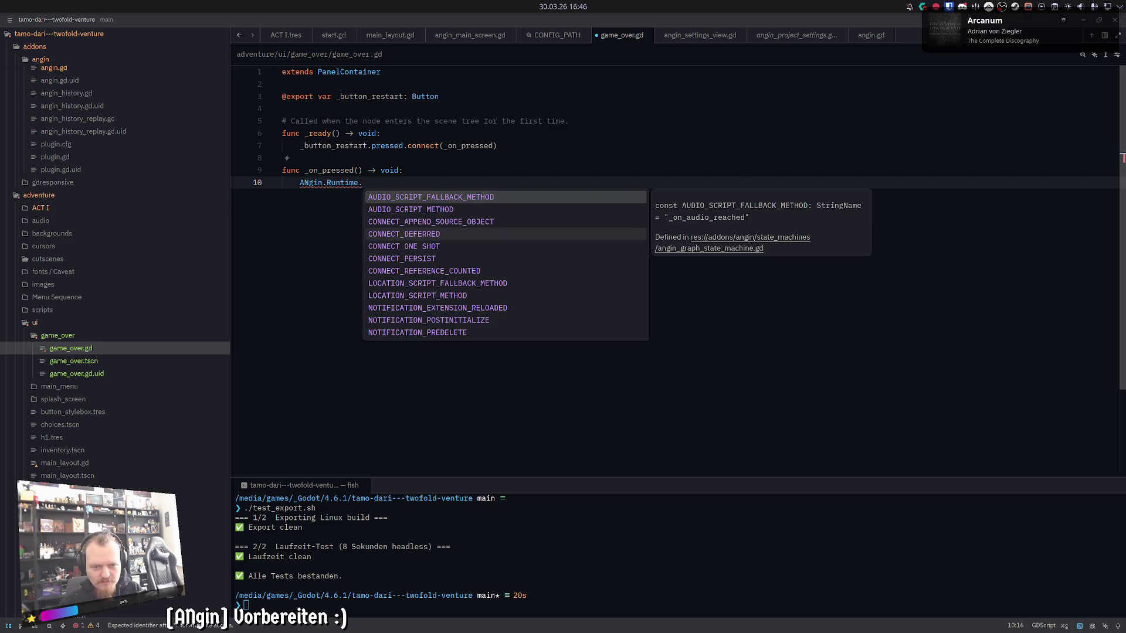
text(res)
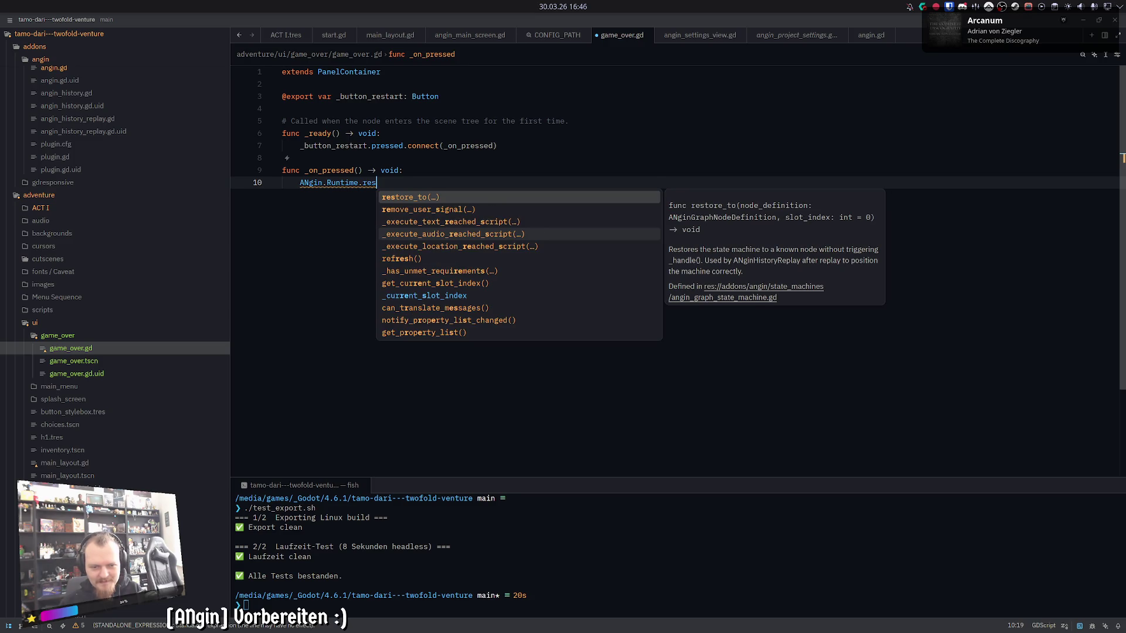
Fix _on_pressed to call ANgin.Runtime.next() and save the formatted script.
key(BackSpace)
key(BackSpace)
key(BackSpace)
text(next)
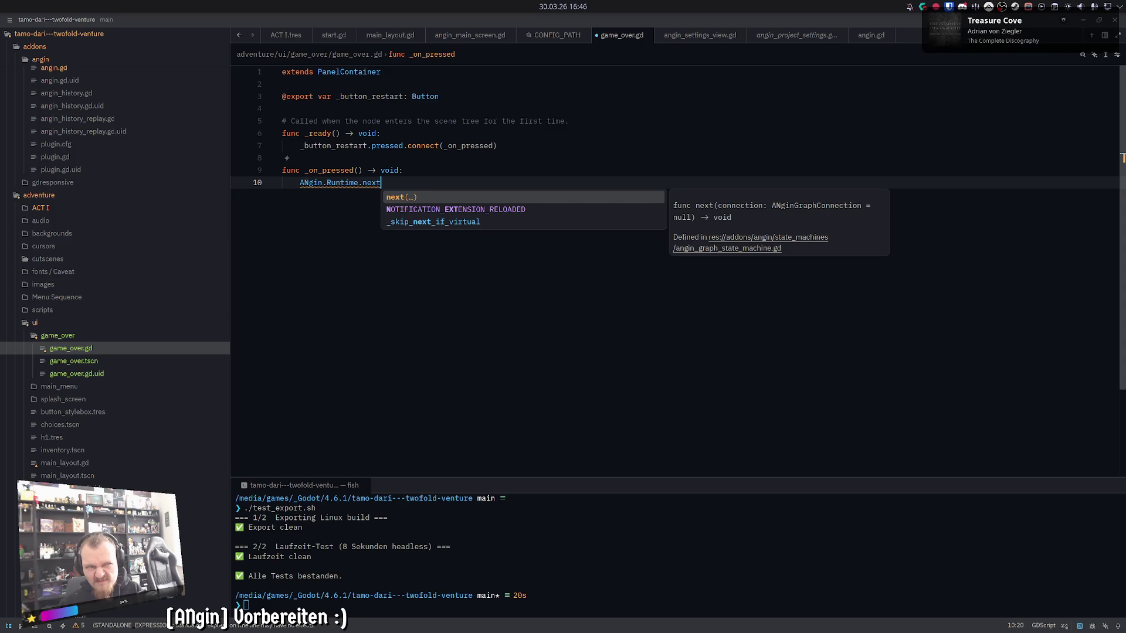
key(Return)
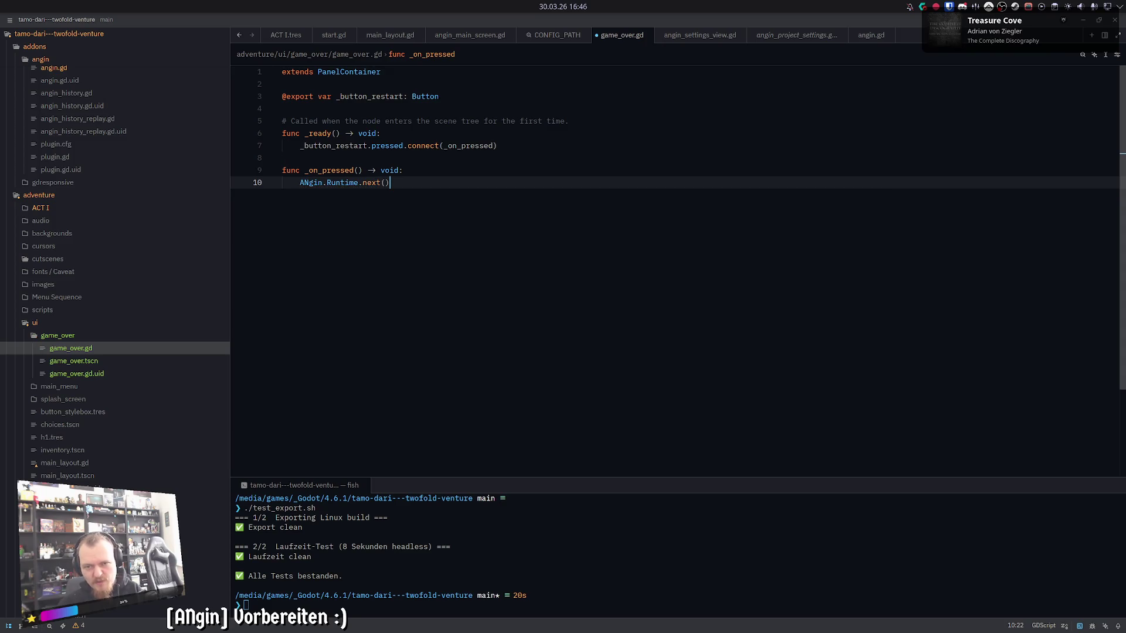
key(ctrl+s)
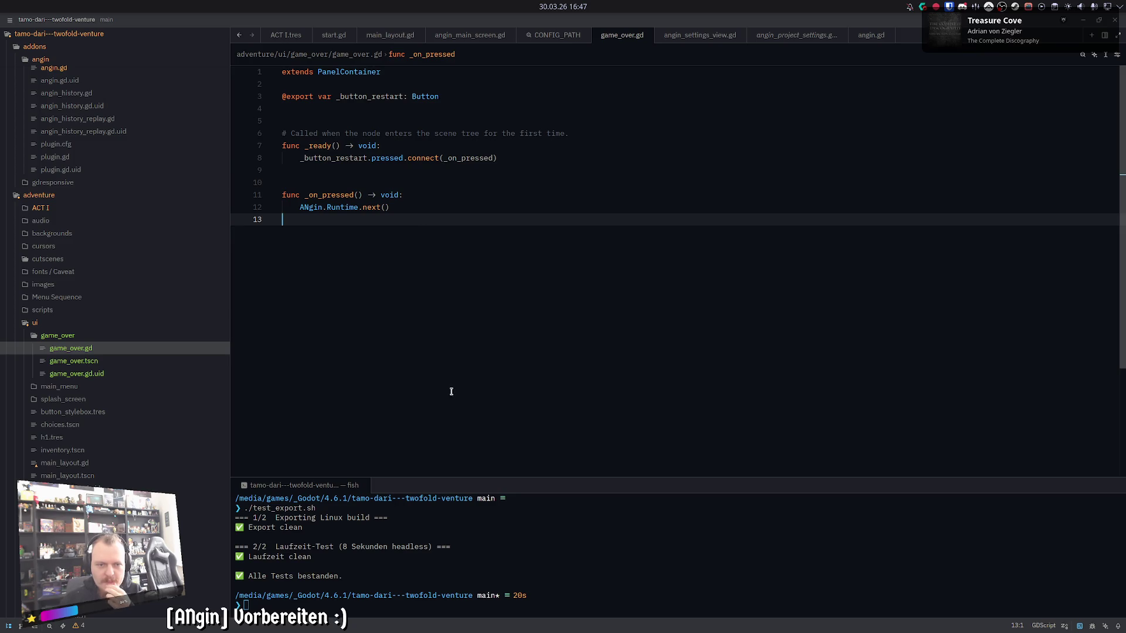
click(575, 619)
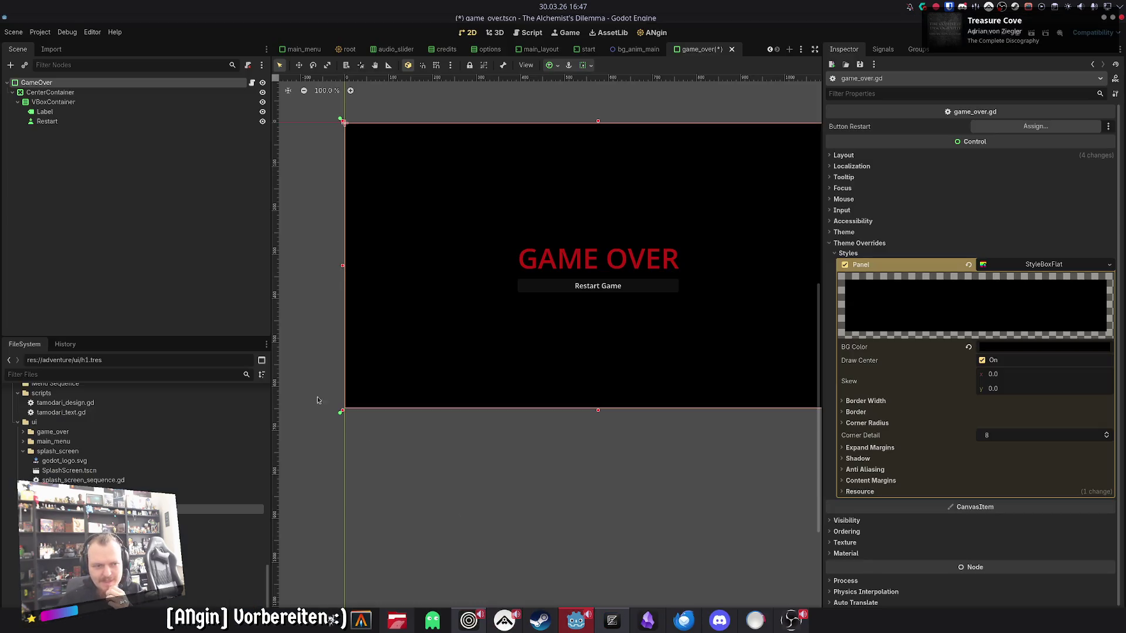
click(1035, 126)
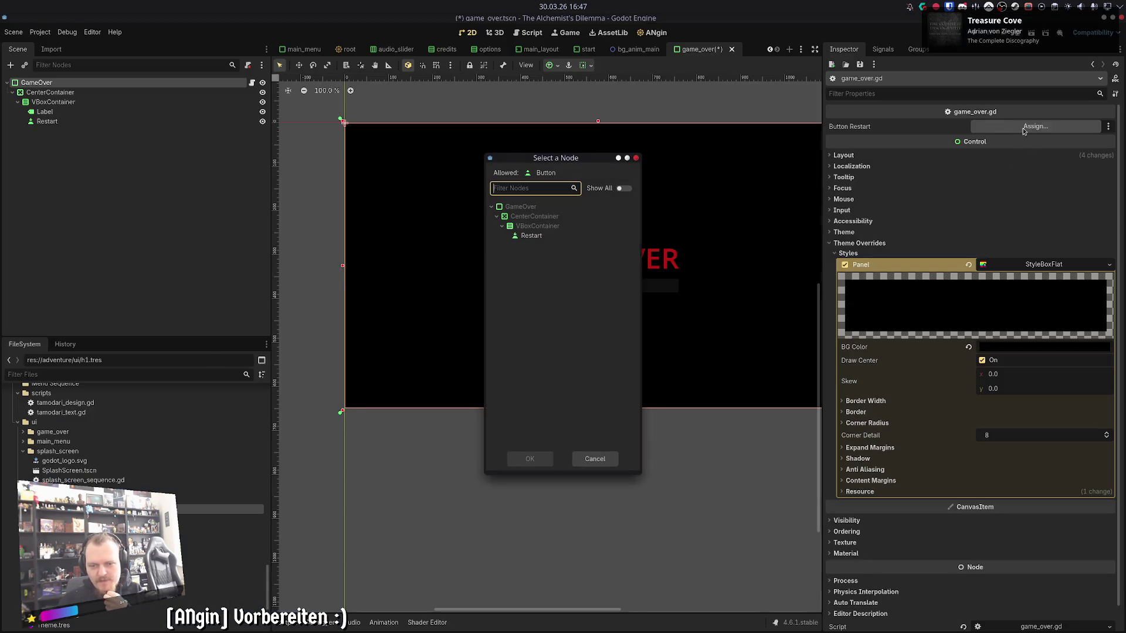
double_click(530, 235)
key(ctrl+s)
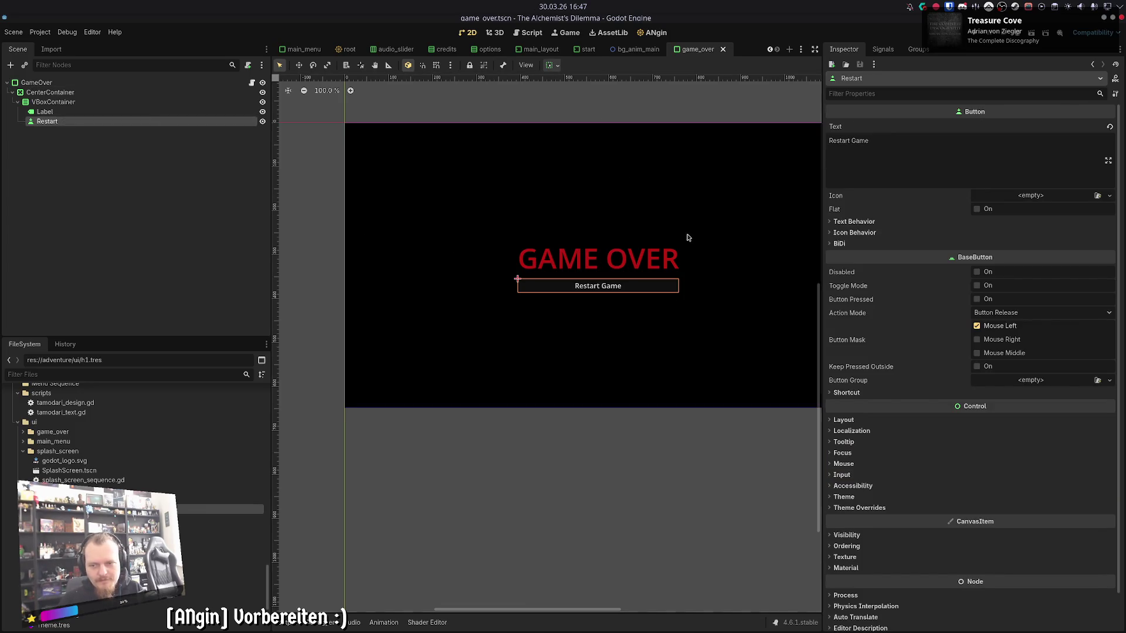
scroll(135, 446, down, 1)
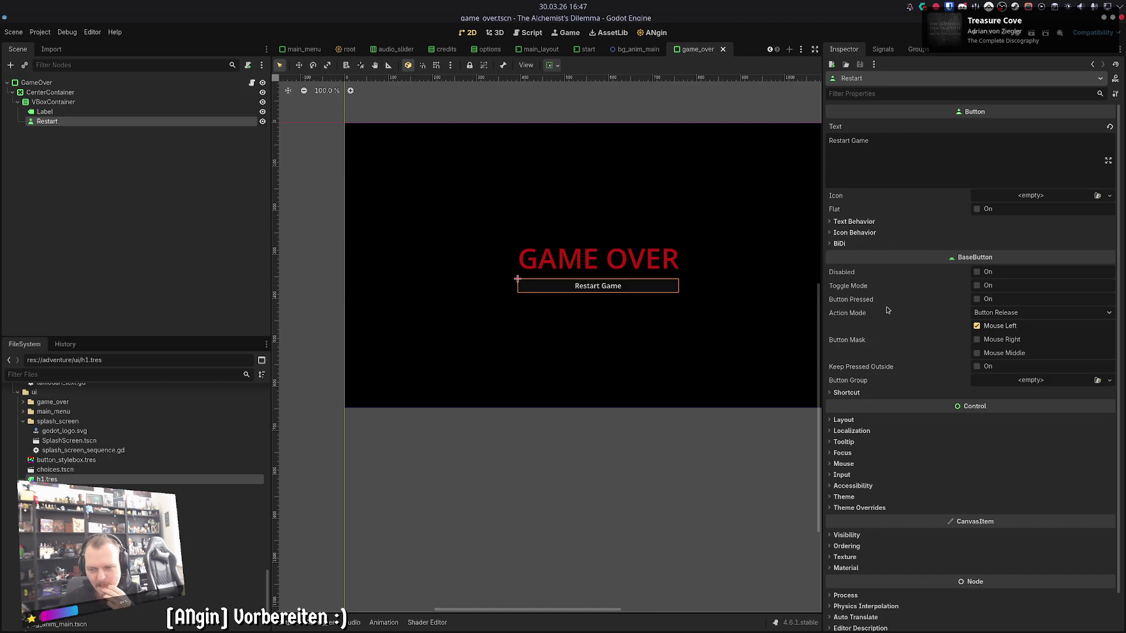
Expand the Restart Game button's Theme Overrides > Styles to inspect its style overrides.
click(872, 507)
scroll(874, 498, down, 1)
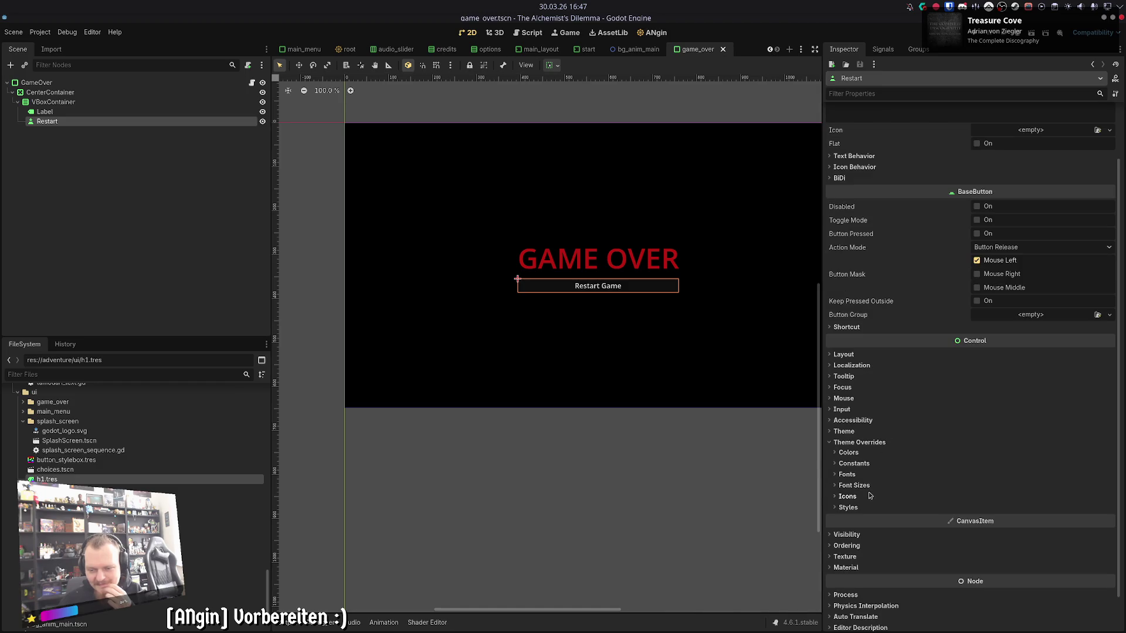
click(871, 504)
scroll(871, 502, down, 1)
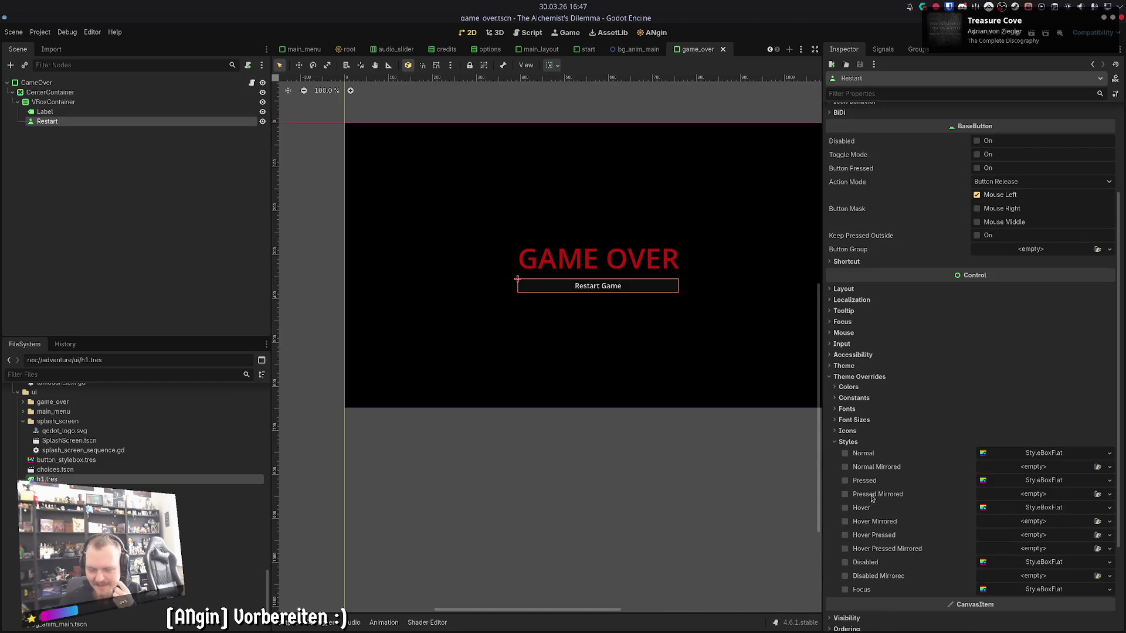
click(845, 447)
scroll(877, 396, up, 2)
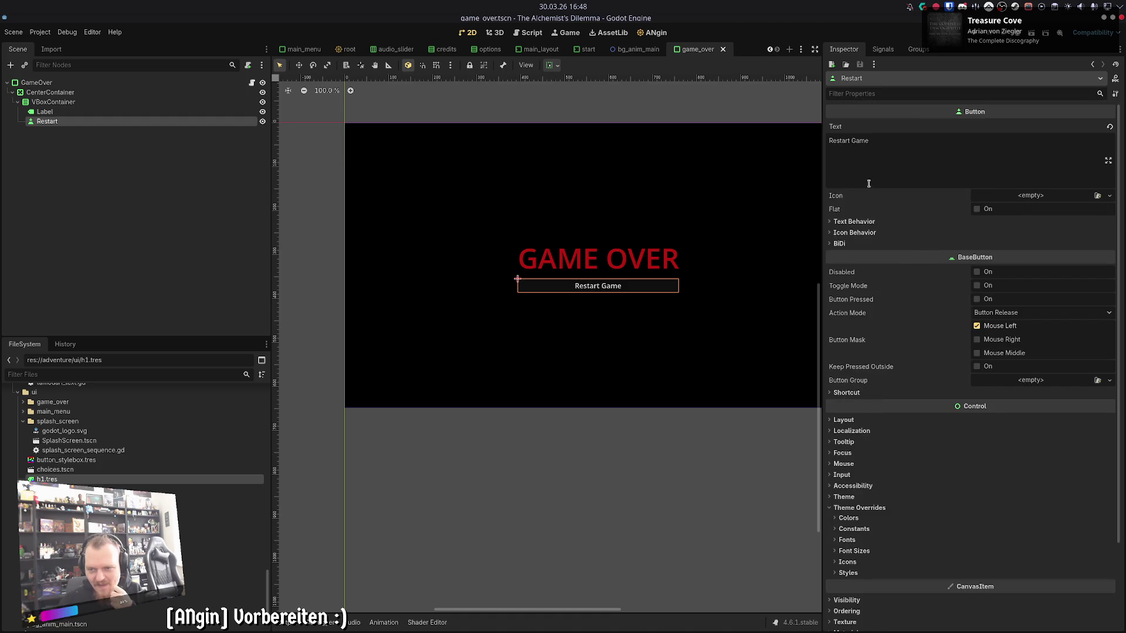
Toggle Flat on and back off, save game_over, and open ANgin's ACT I story graph.
click(976, 209)
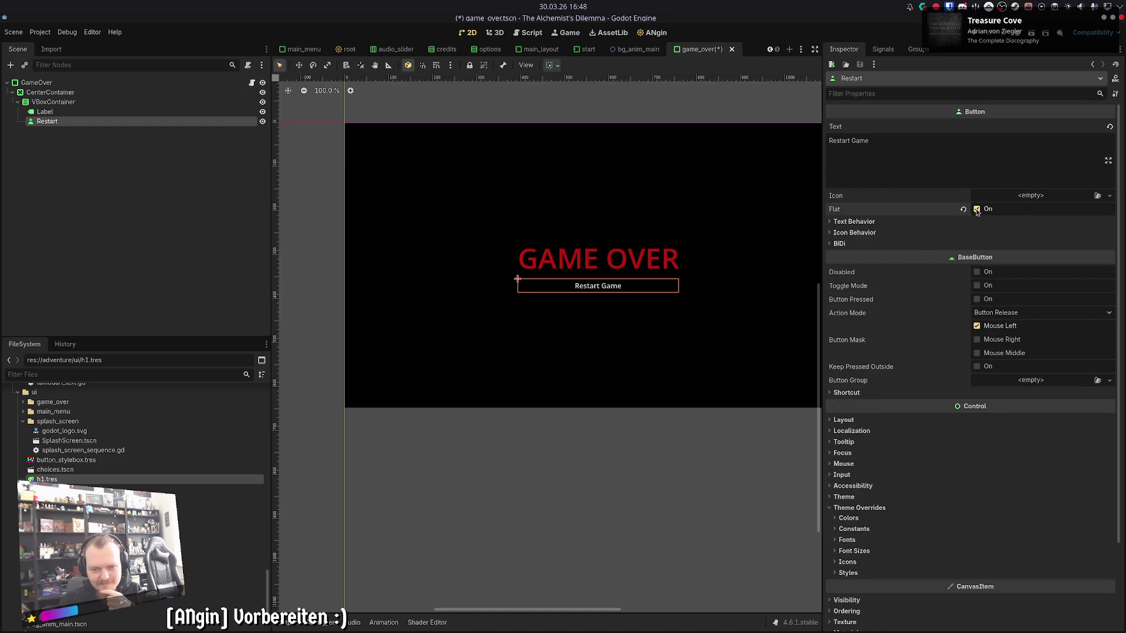
click(976, 209)
key(ctrl+s)
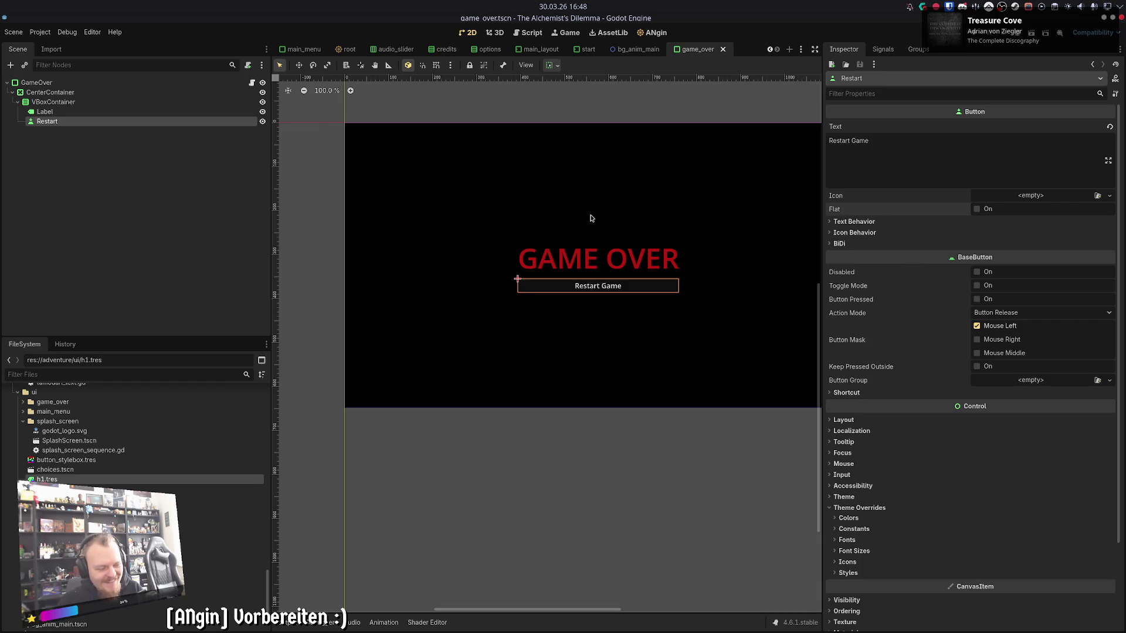
click(652, 32)
click(335, 89)
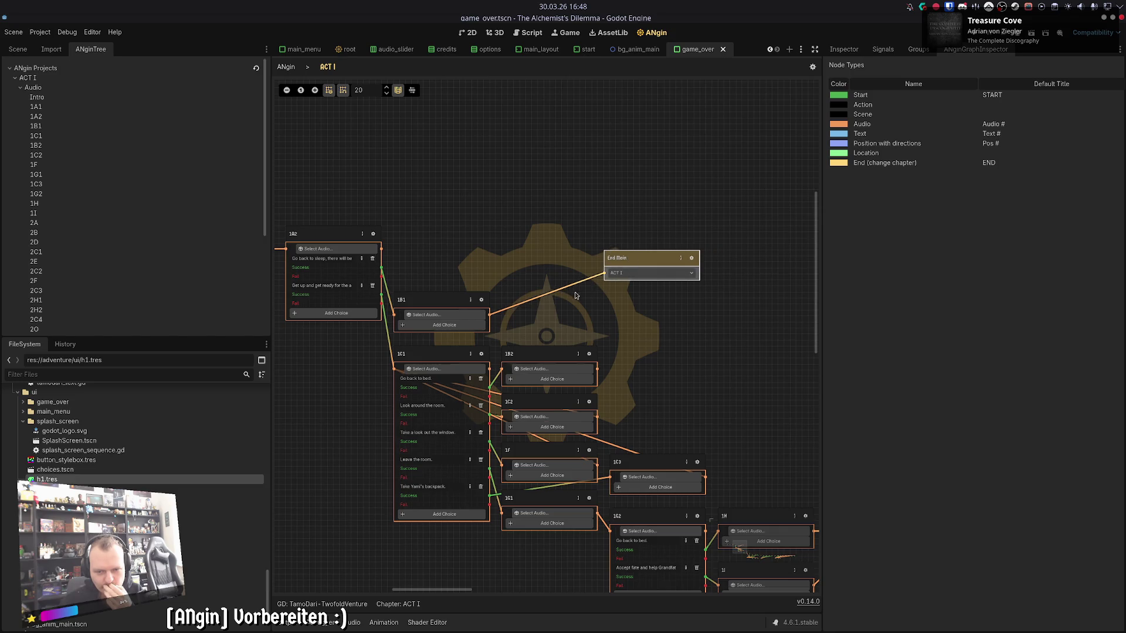
Add a Scene node named Game Over Main from 1B1's output and link it to End Main.
drag(604, 273, 549, 278)
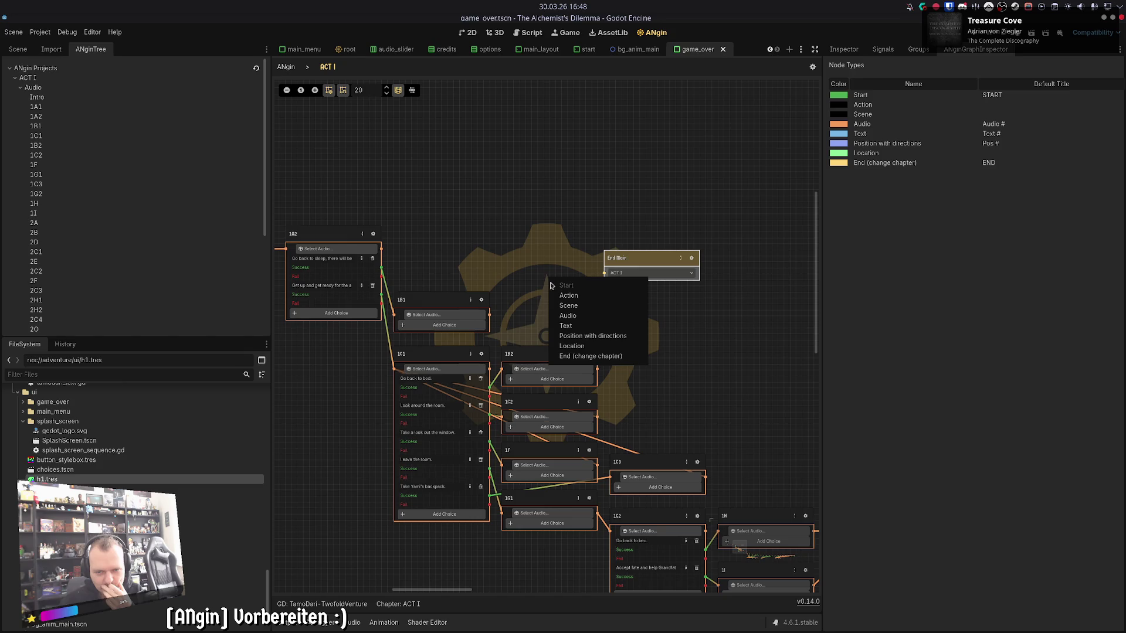
click(560, 305)
text(End Main)
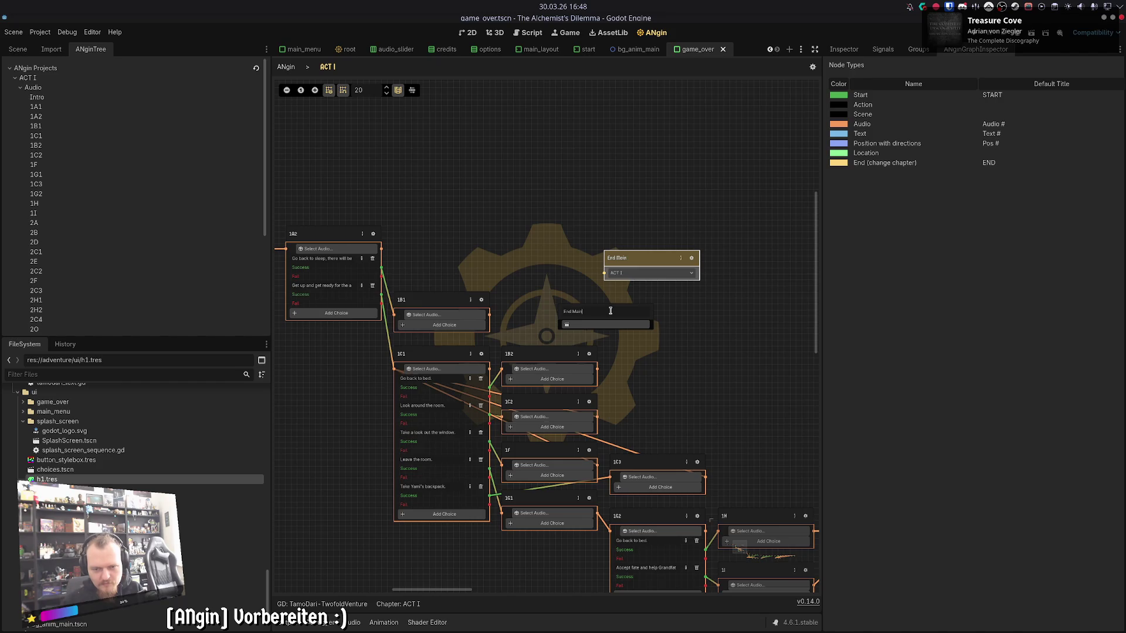
key(BackSpace)
key(BackSpace)
key(BackSpace)
text(Game)
key(Return)
drag(597, 302, 501, 314)
mouse_move(597, 313)
mouse_down()
mouse_move(604, 273)
mouse_move(634, 293)
mouse_up()
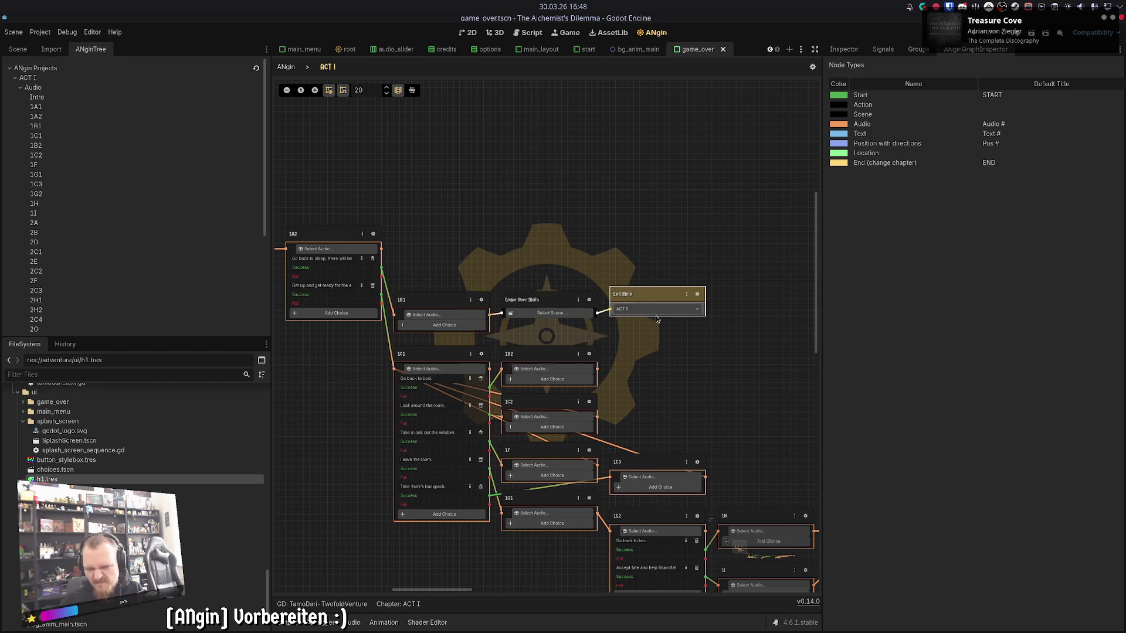
Set Game Over Main to load the ui/game_over scene and run the game with F5.
click(548, 313)
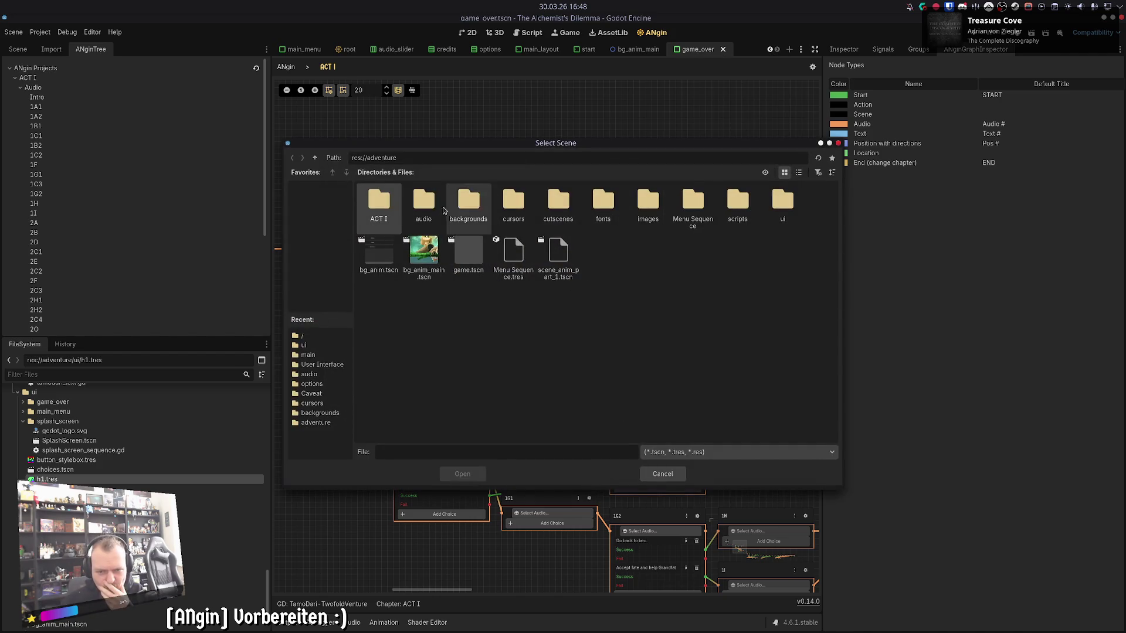
double_click(782, 202)
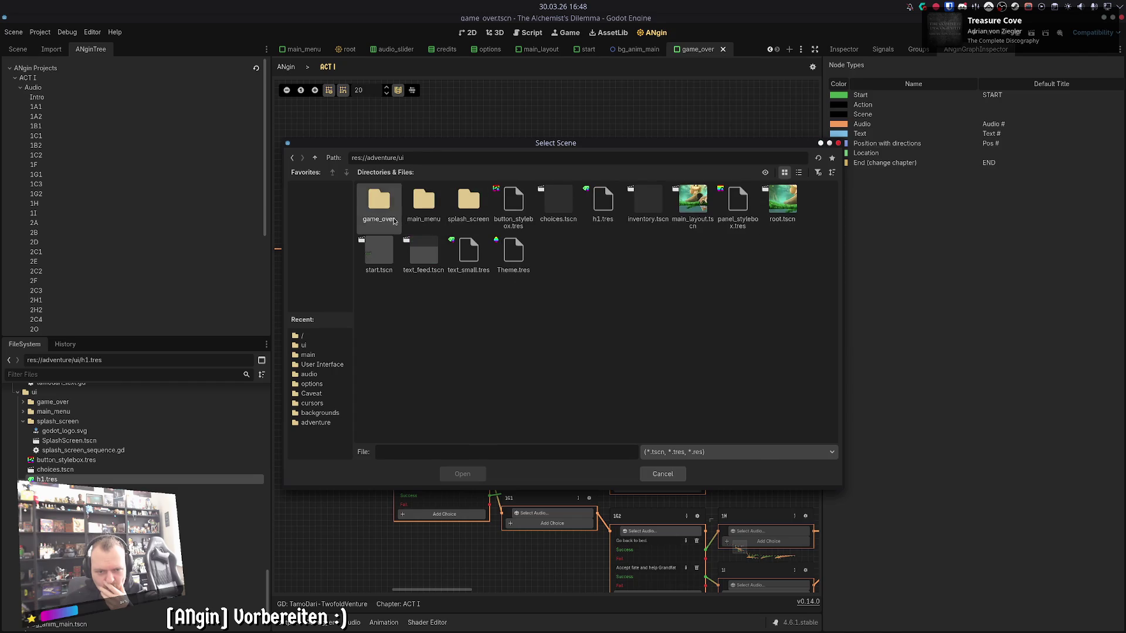
double_click(394, 221)
double_click(395, 226)
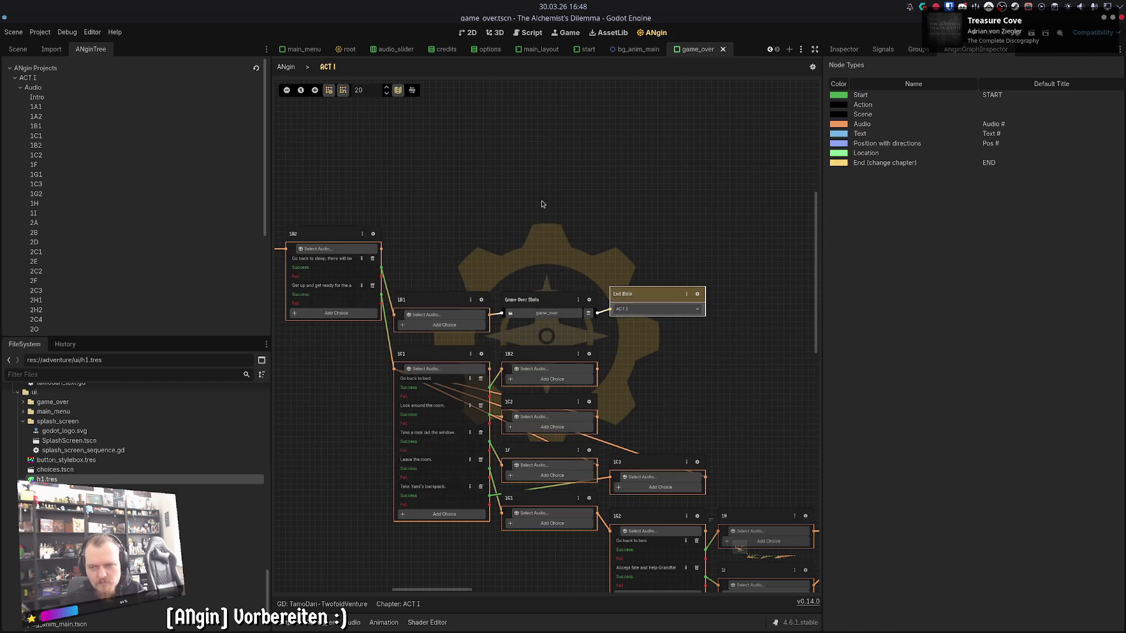
key(F5)
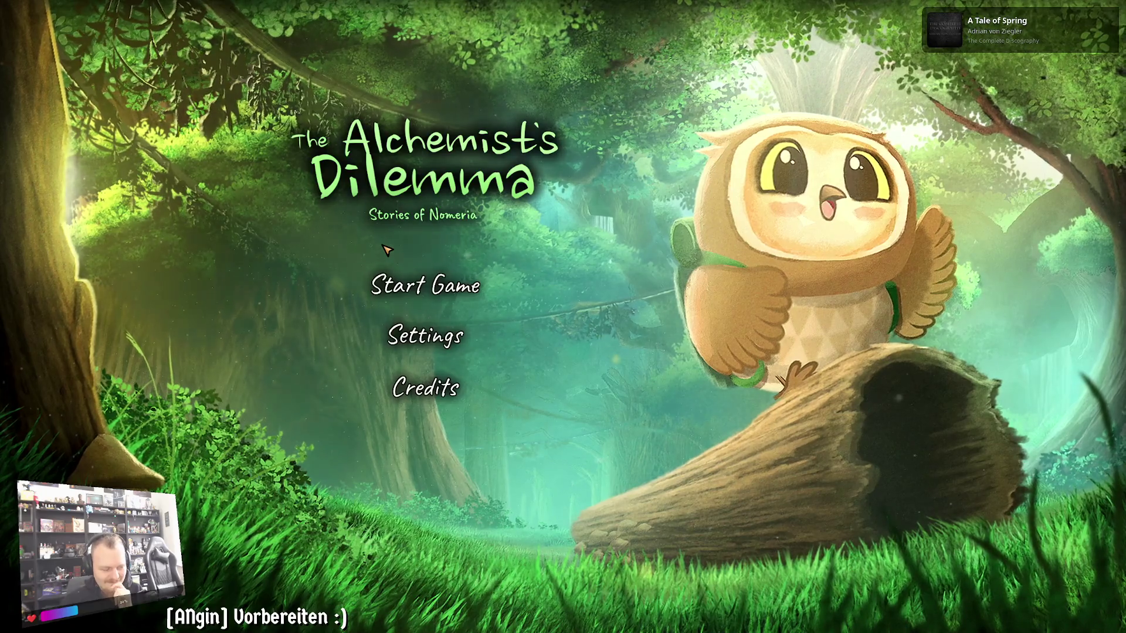
Start a game, skip twice, choose 'Go back to sleep' to reach GAME OVER, then stop it with F8.
click(409, 296)
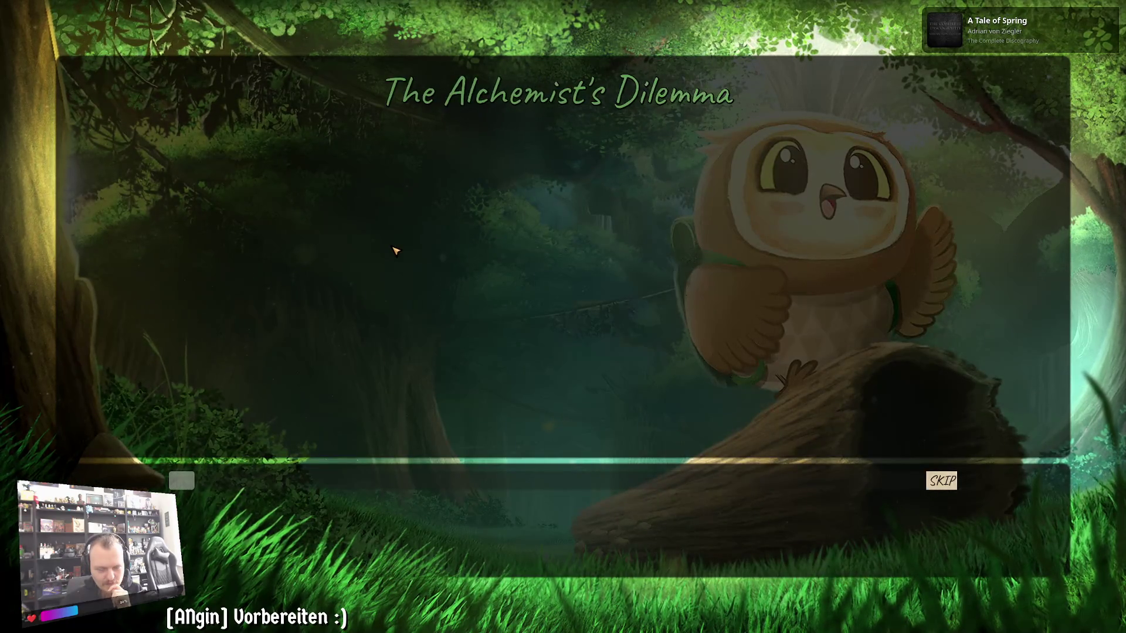
click(942, 481)
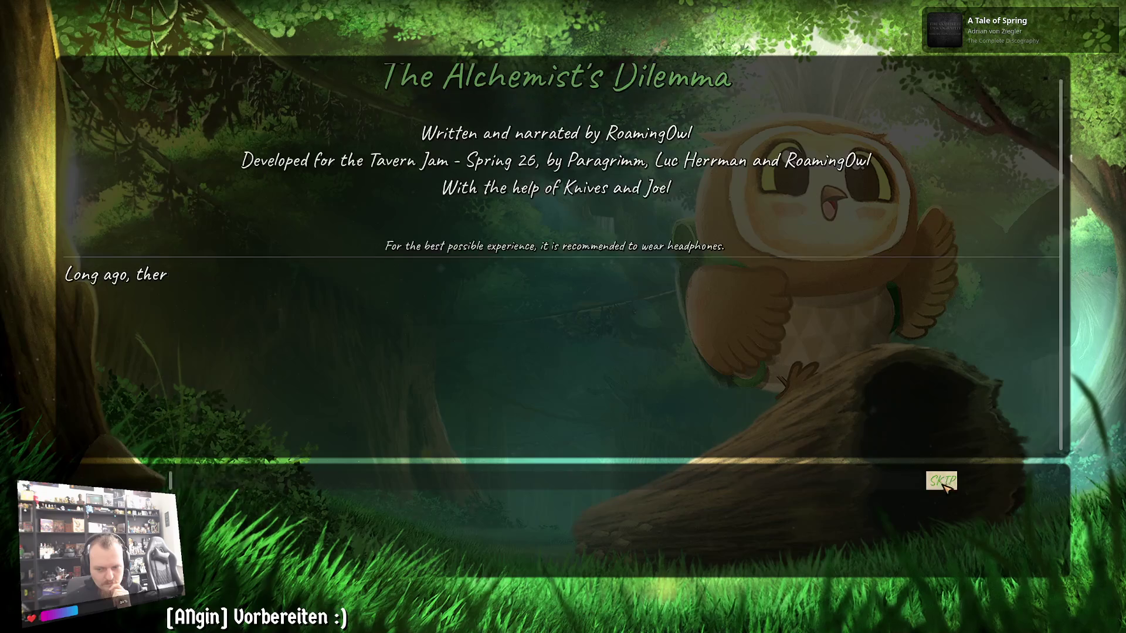
click(941, 481)
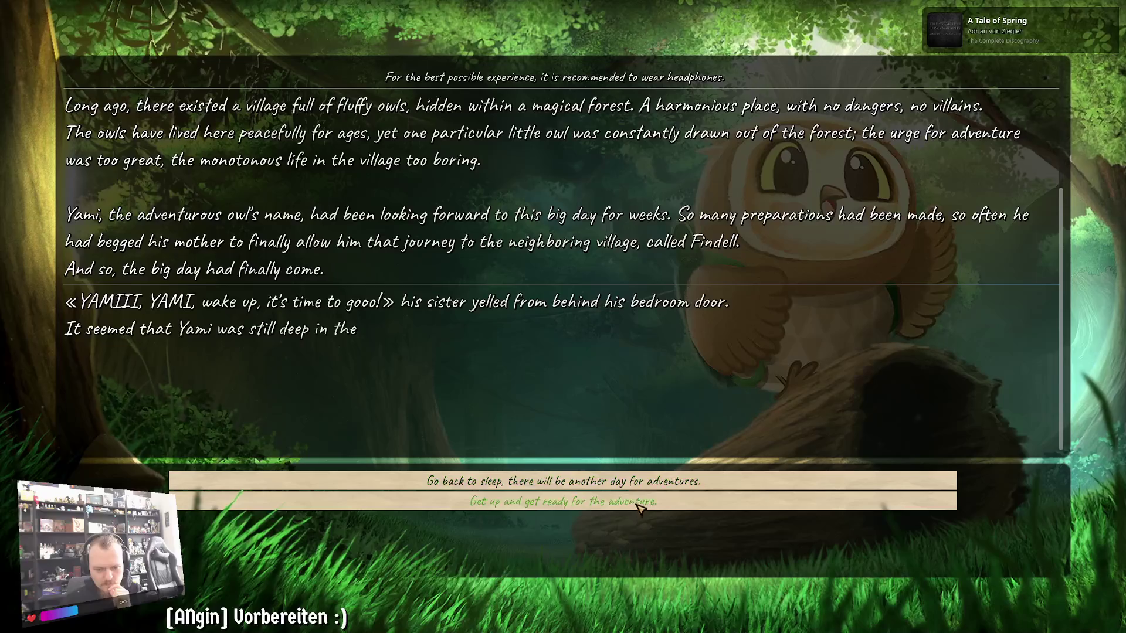
click(648, 483)
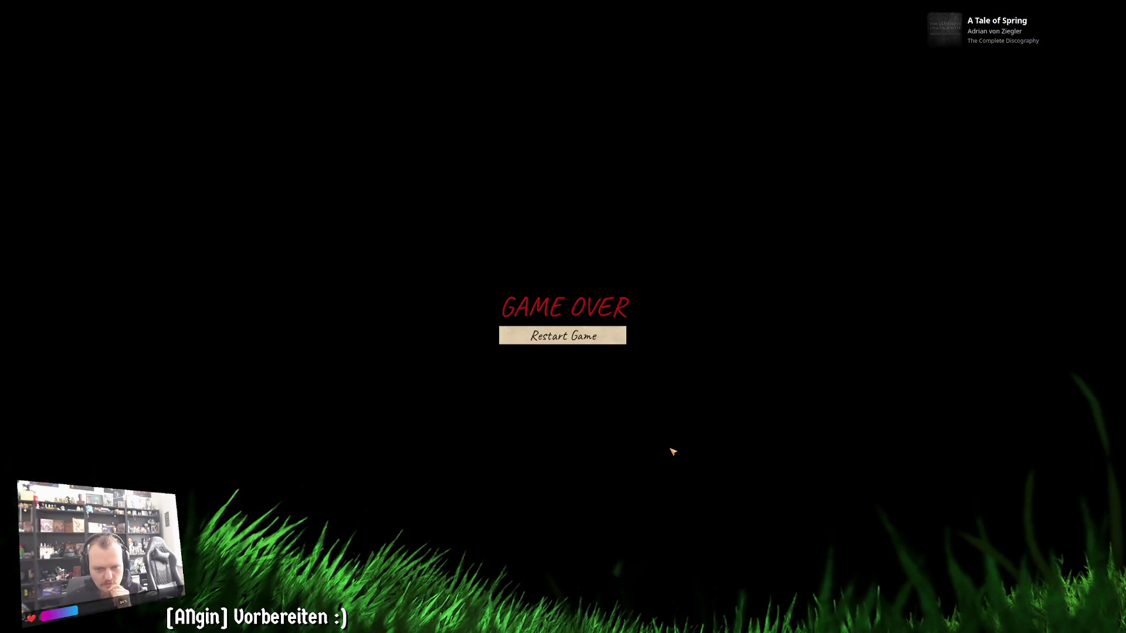
key(F8)
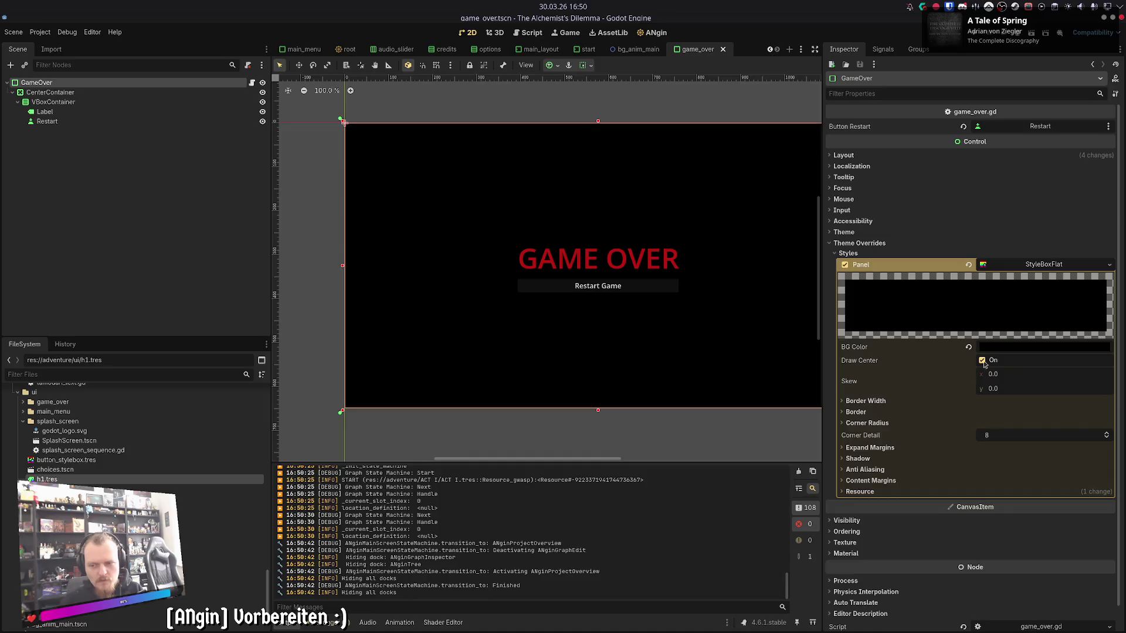
Inspect the GameOver node's Visibility Modulate colour, leaving it white.
click(1017, 265)
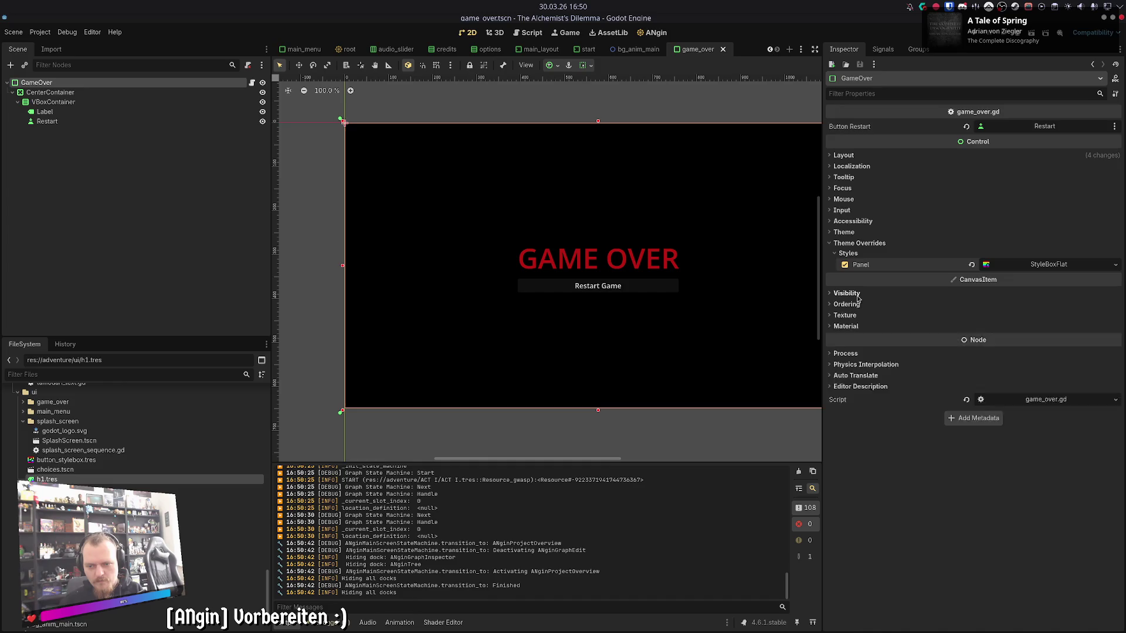
click(846, 294)
click(988, 327)
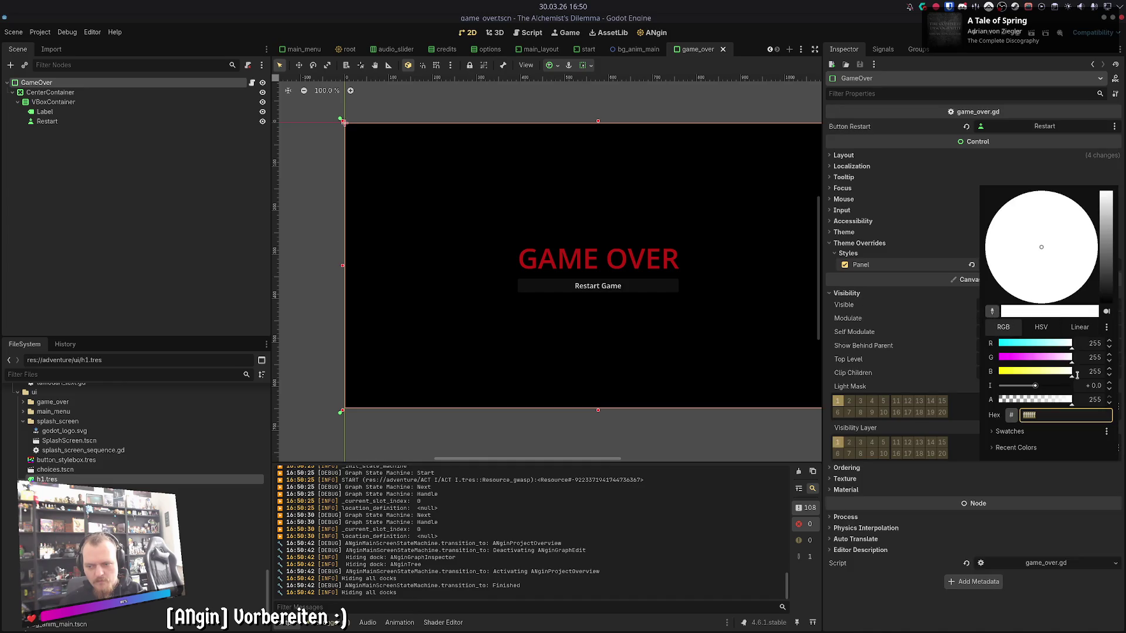
scroll(1050, 410, down, 2)
scroll(1050, 410, up, 2)
click(903, 262)
In Zed, start a new _ready line in game_over.gd with 'var tween: Tween = create_'.
key(alt+Tab)
click(503, 159)
key(ctrl+shift+Return)
key(ctrl+shift+Return)
text(var tween: Tween = cr)
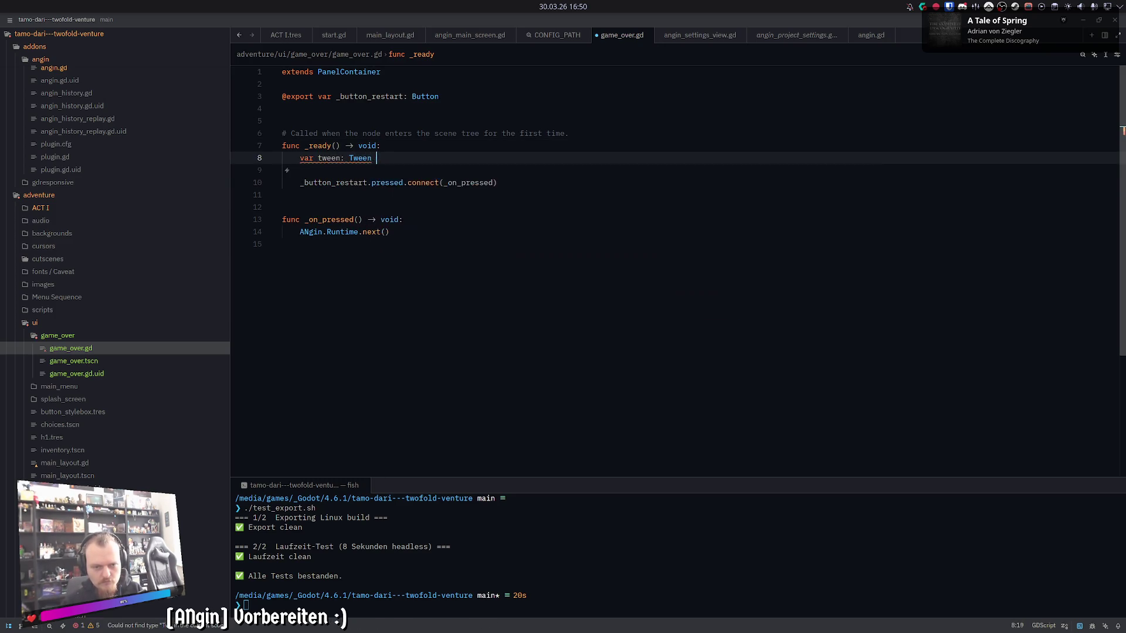
text(eate_)
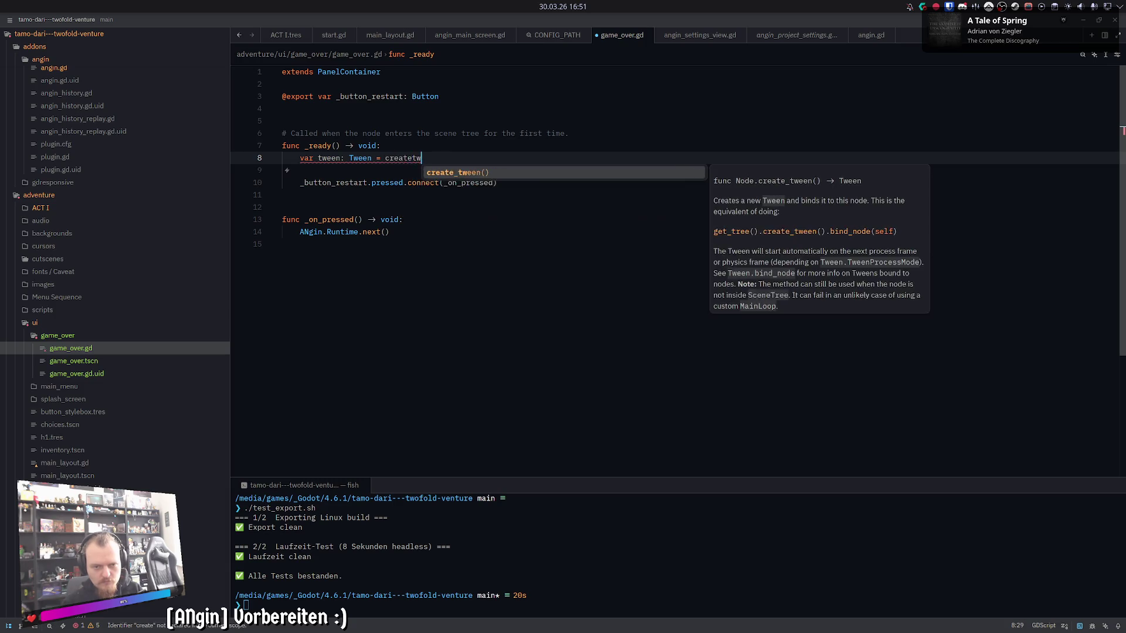
Finish the _ready tween with tween_property(self, "modulate", Color.TRANSPARENT, 0.5) and remove the following blank line.
key(Return)
key(Return)
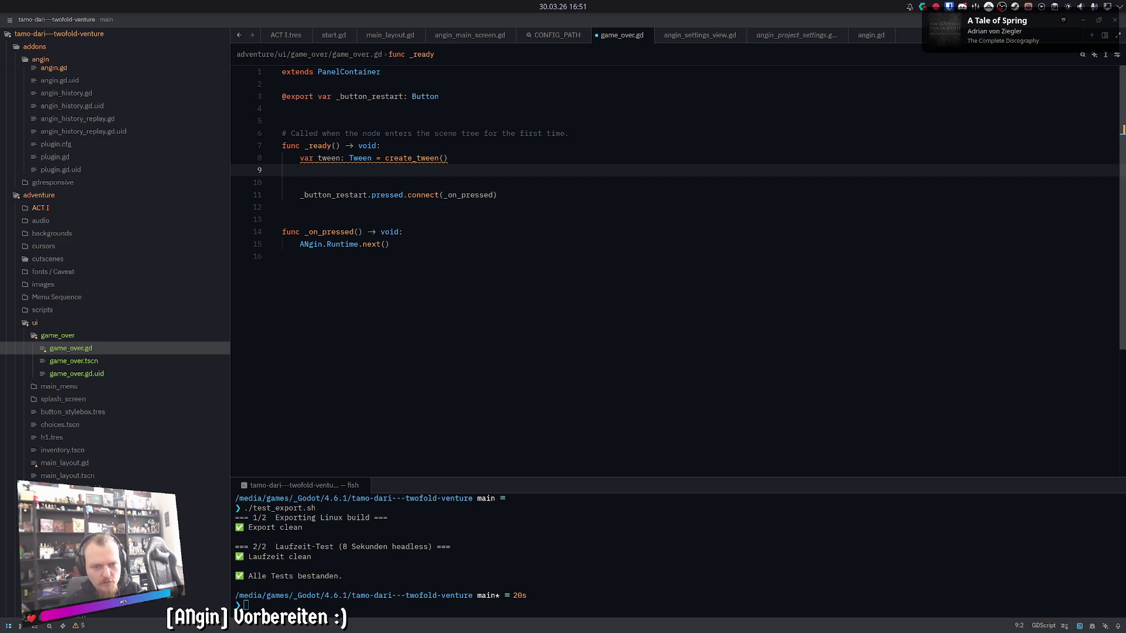
text(tween.set)
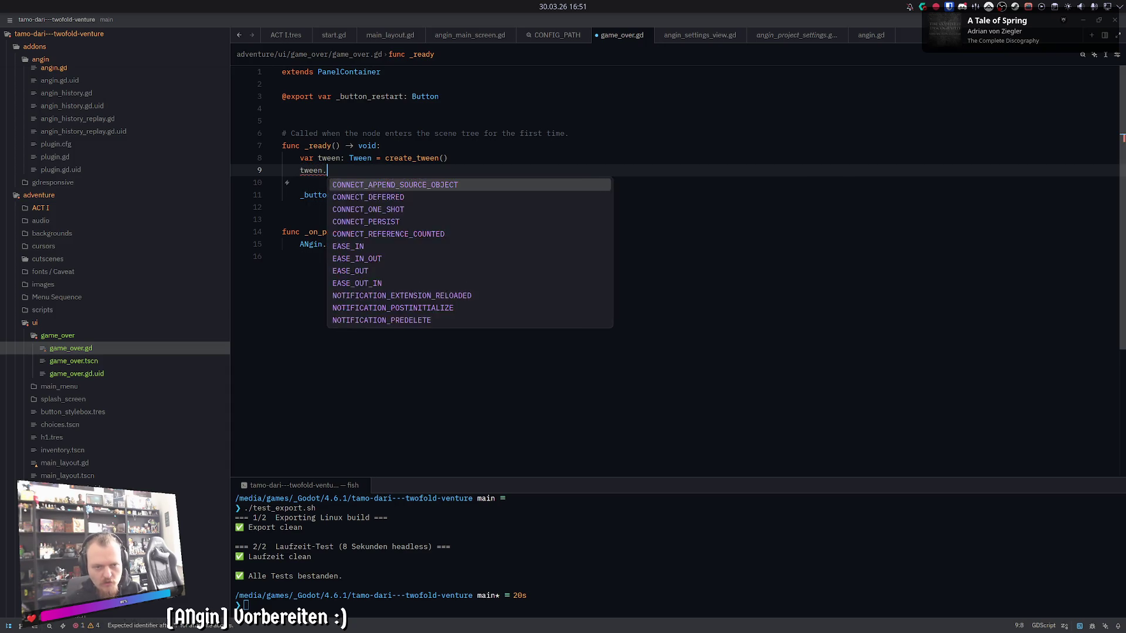
text(_p)
key(BackSpace)
key(BackSpace)
key(BackSpace)
key(BackSpace)
key(BackSpace)
text(ween_p)
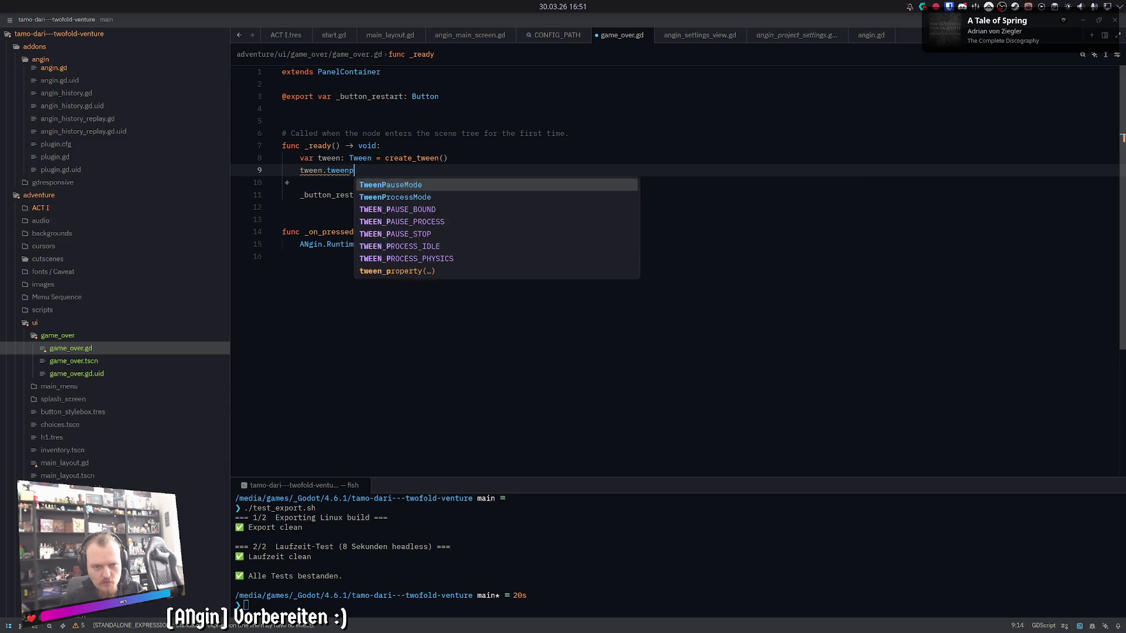
key(Return)
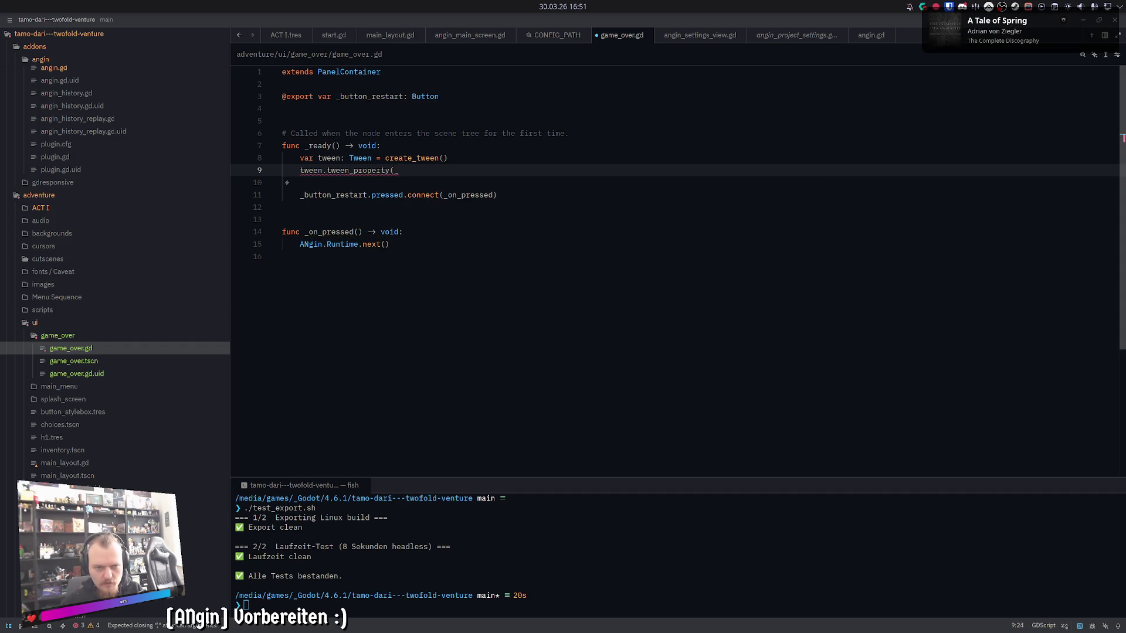
text(self, )
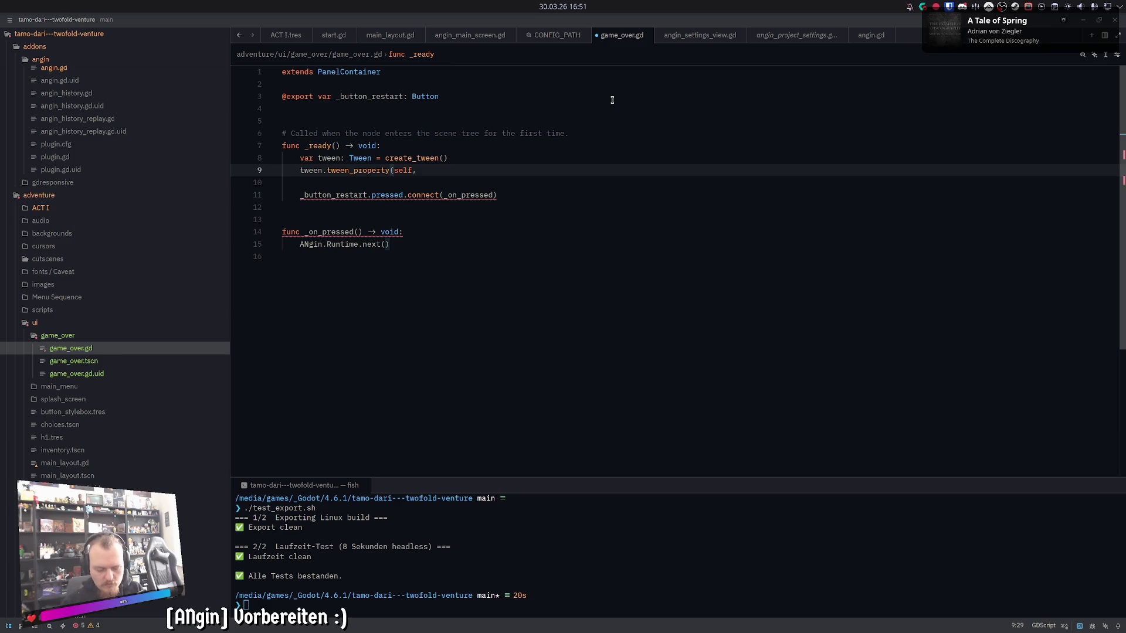
text("modulate")
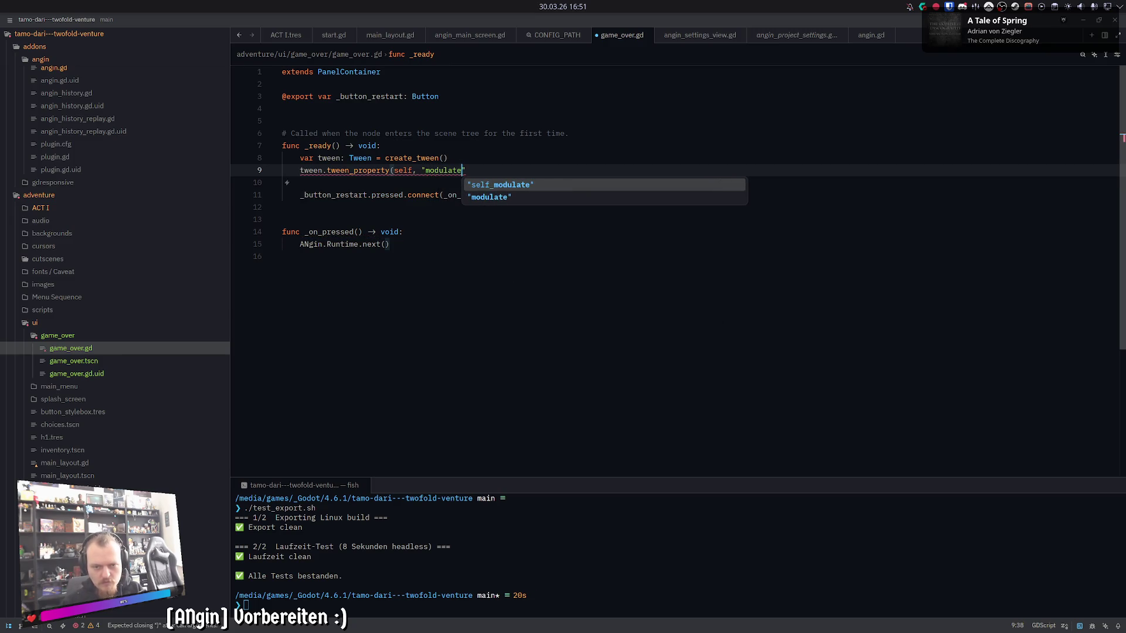
text(,)
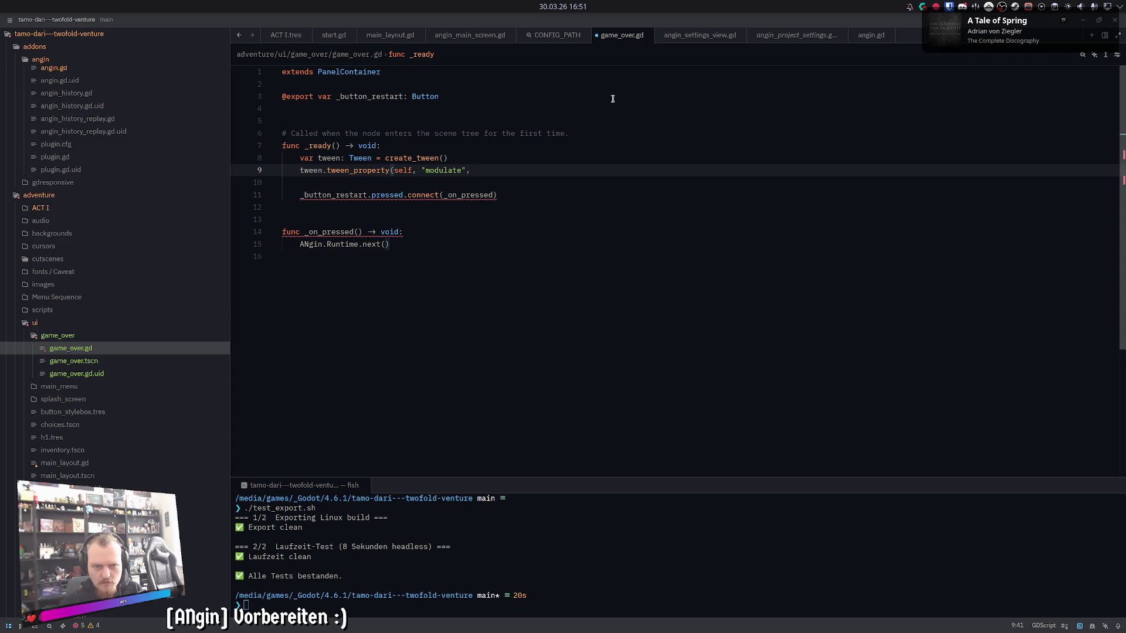
mouse_move(362, 170)
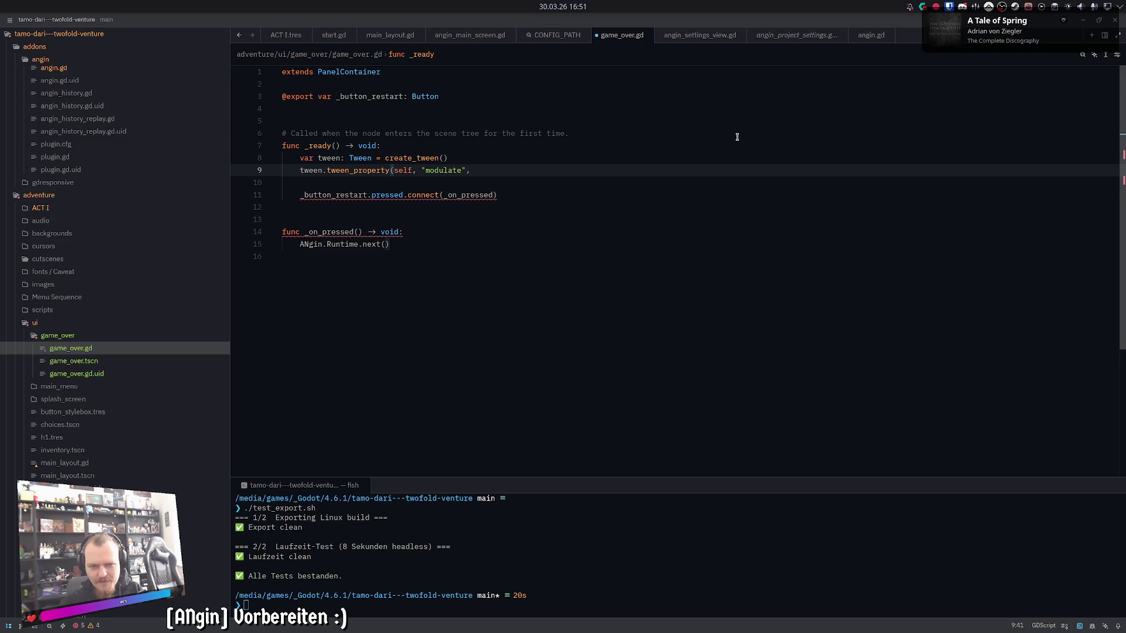
text(Color.Tra)
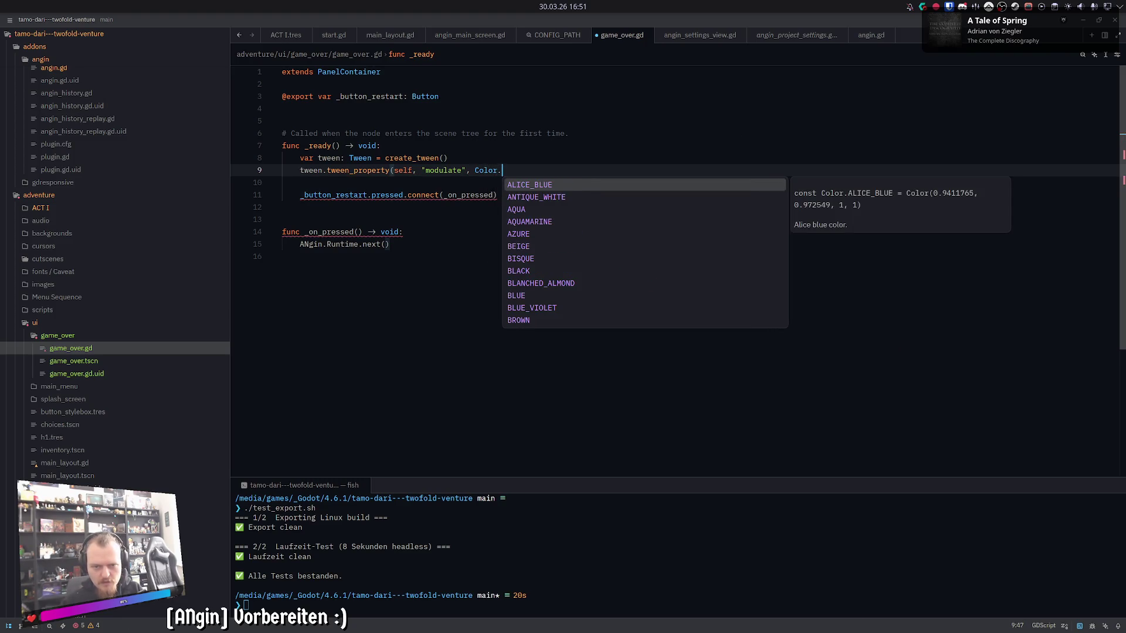
key(Return)
text(, 0.5)
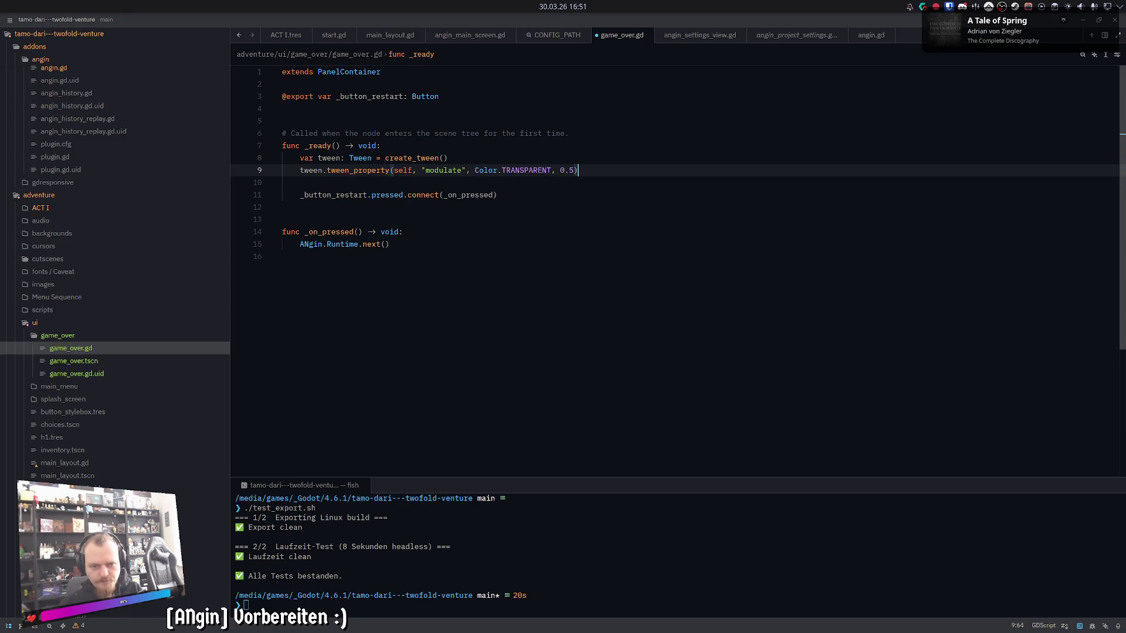
key(Delete)
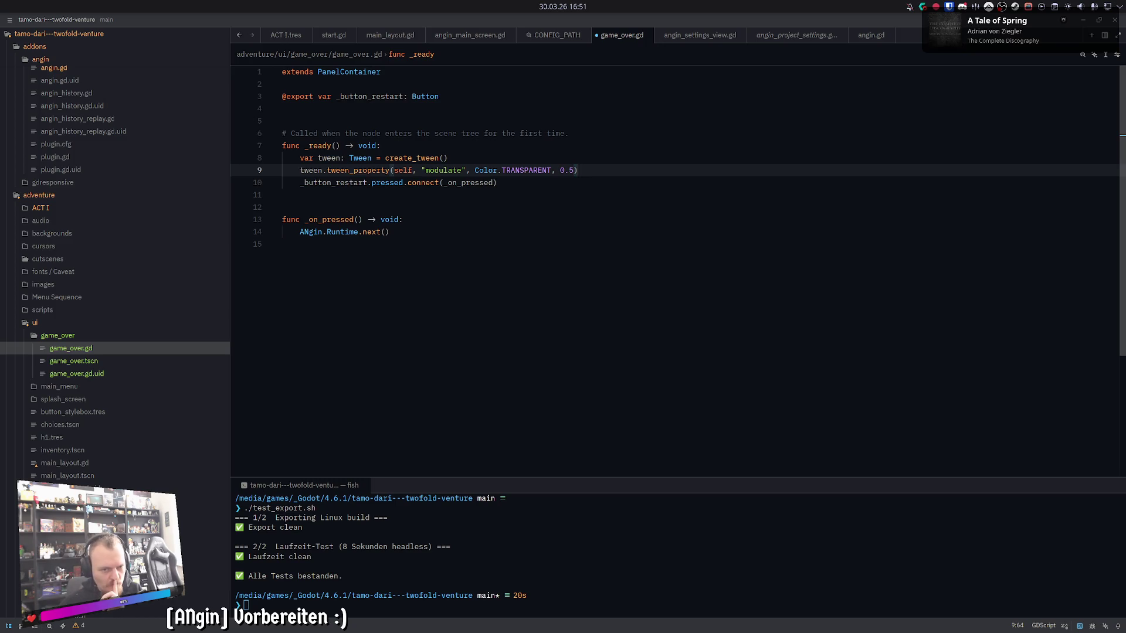
key(Down)
key(Down)
key(Down)
Copy the two tween lines from _ready into _on_pressed.
key(Up)
key(Up)
key(Up)
key(Up)
key(Down)
key(Down)
key(Down)
key(Down)
key(Down)
key(Down)
key(Return)
text(var tween: Tween = create_tween() 	tween.tween_property(self, "modulate", Color.TRANSPARENT, 0.5))
key(Up)
key(Up)
key(BackSpace)
key(Down)
key(Down)
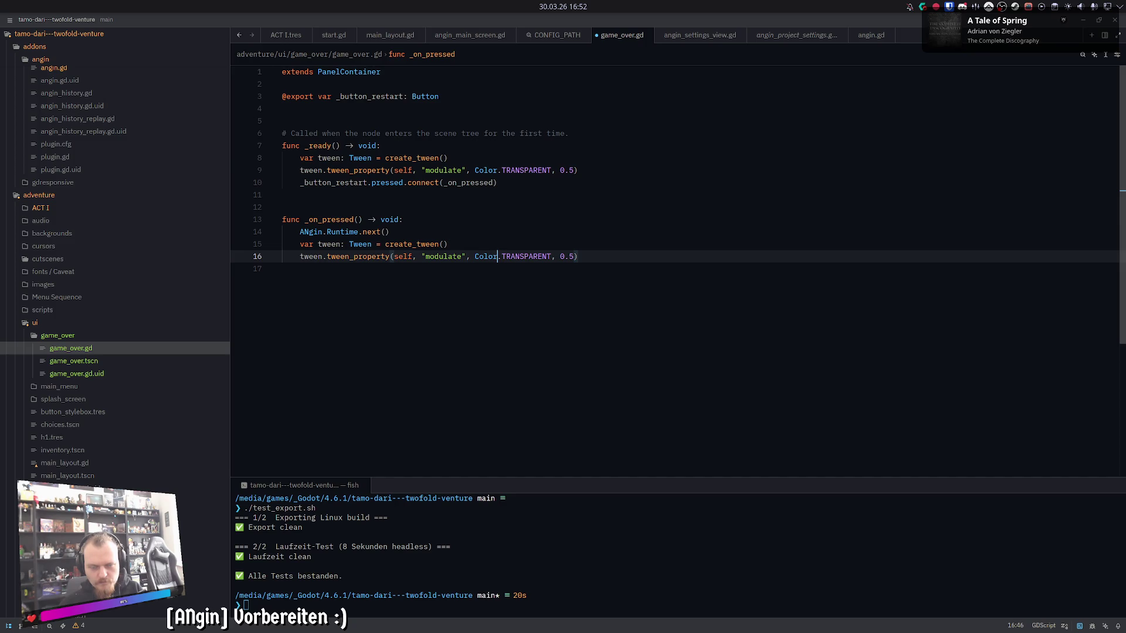
Change the _ready fade-in tween's target colour to Color.WHITE.
key(Up)
key(Up)
key(Up)
key(ctrl+Right)
key(ctrl+Right)
key(ctrl+Right)
key(ctrl+shift+Right)
text(WHITE)
key(Return)
key(Down)
key(Down)
key(Down)
After the fade-out tween, connect tween.finished to a func() callback calling queue_free.
click(524, 256)
key(Return)
text(tween.finished)
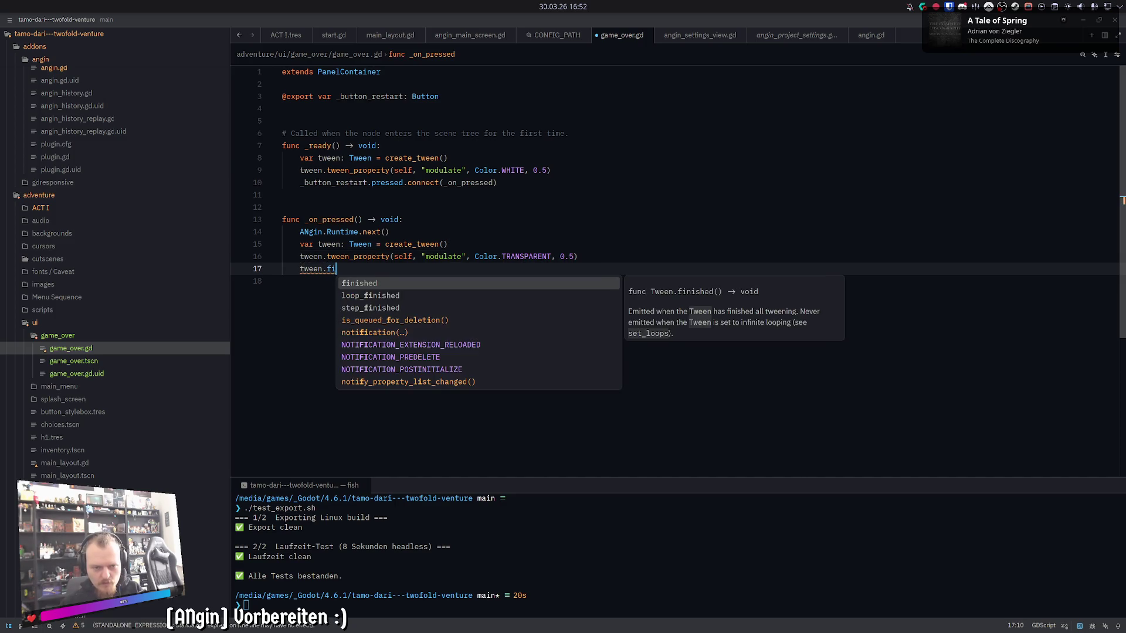
text(.connect(_on_)
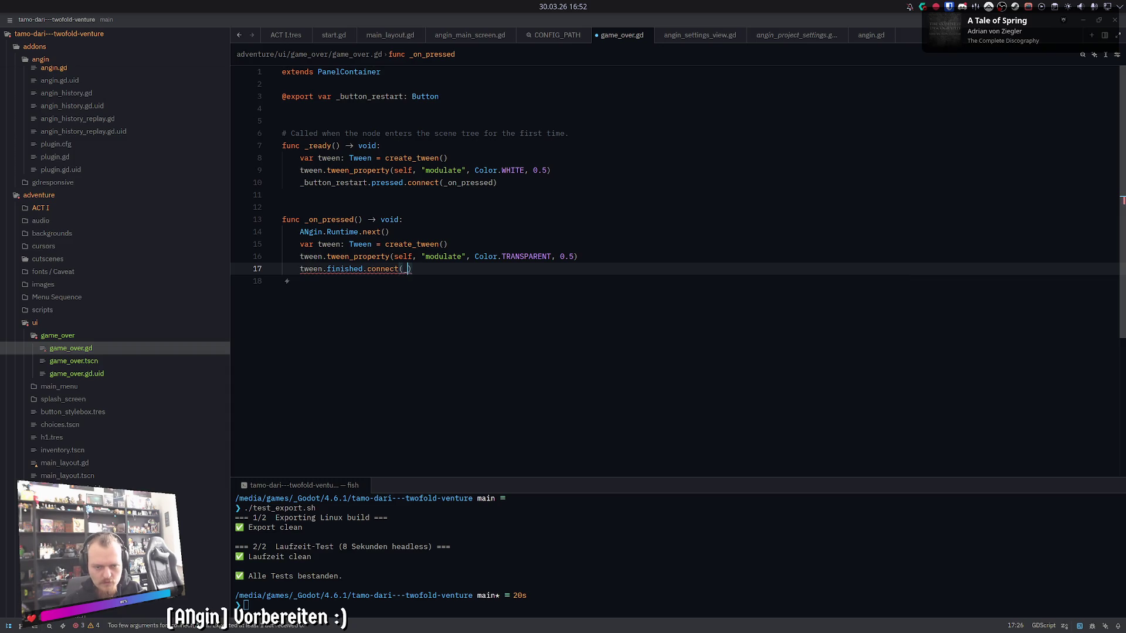
key(BackSpace)
key(BackSpace)
key(BackSpace)
text(func())
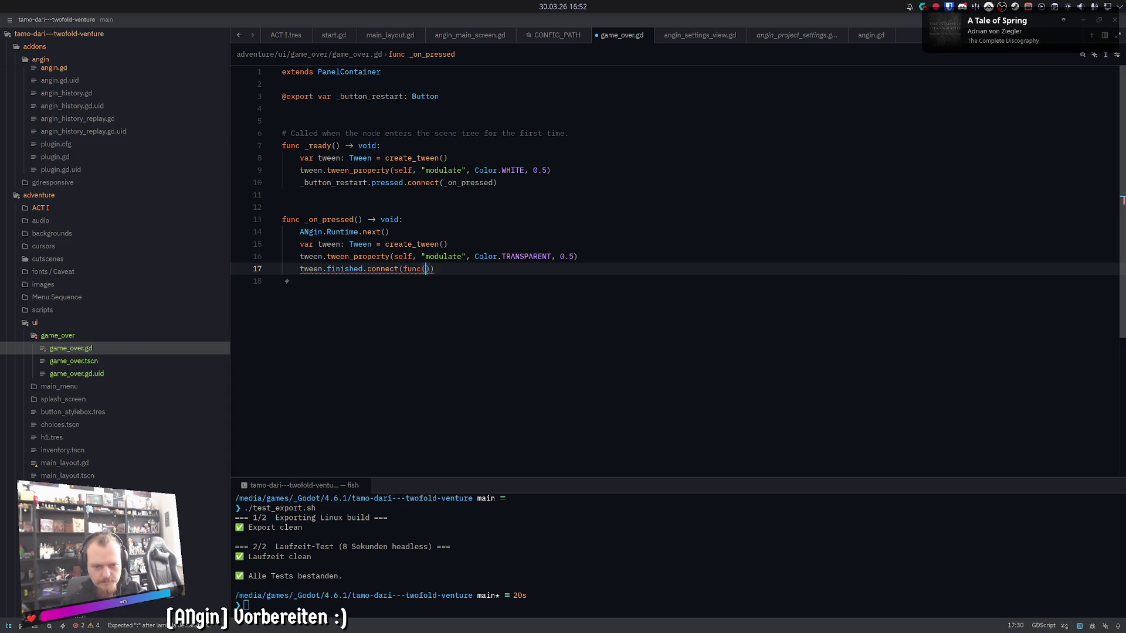
text(: queue)
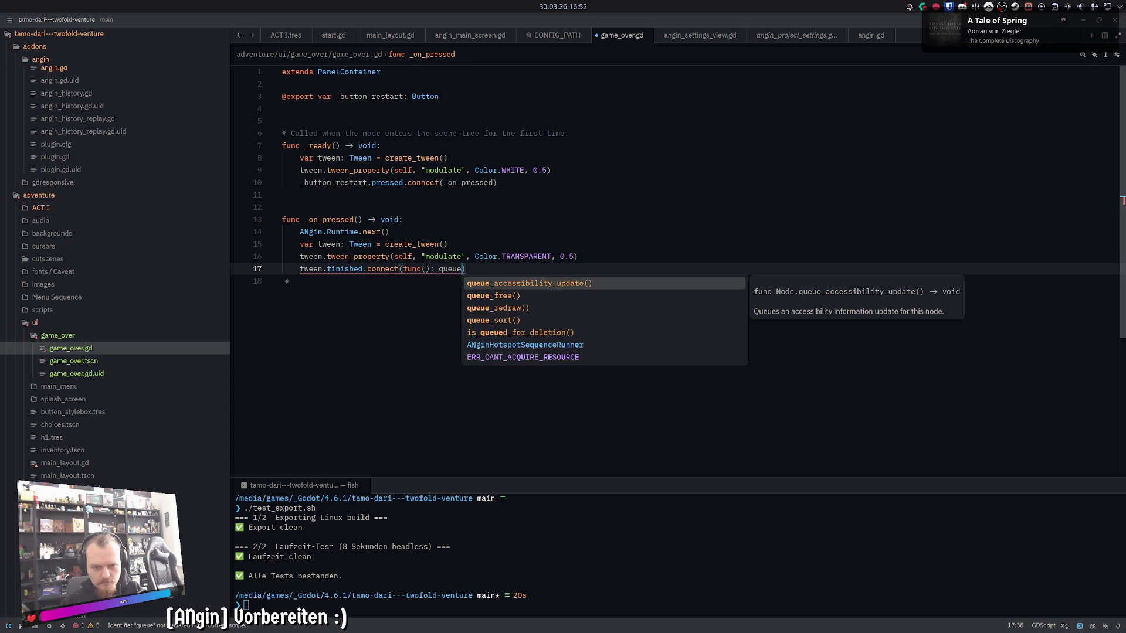
key(Down)
key(Return)
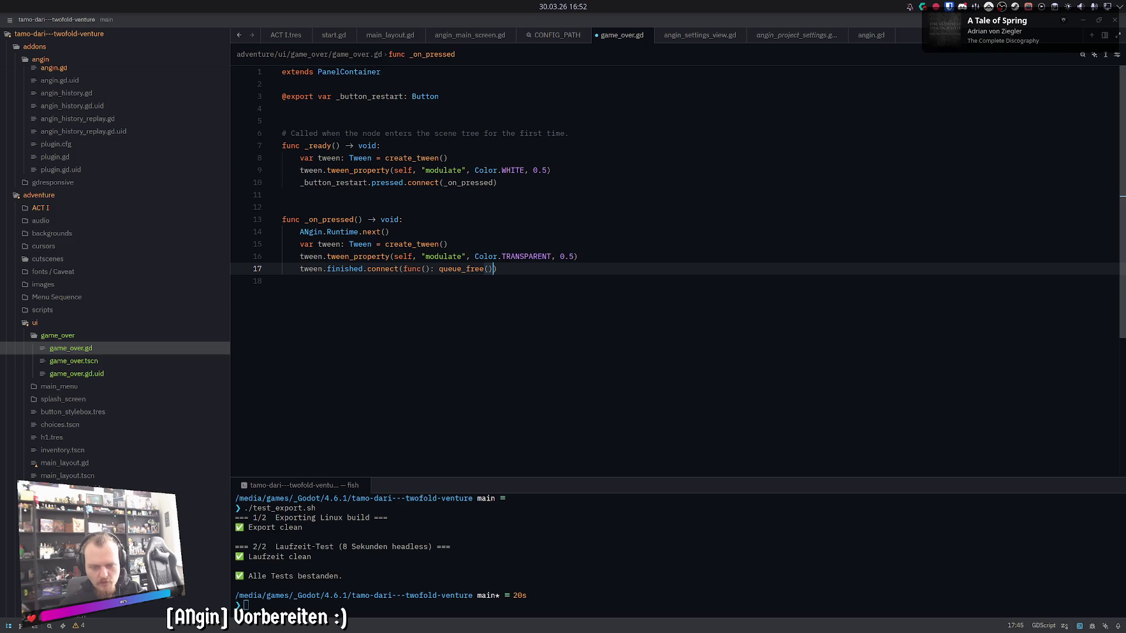
Add CONNECT_ONE_SHOT to both the tween finished and restart button connections.
text(CON)
key(Down)
key(Return)
key(Up)
key(Up)
key(Up)
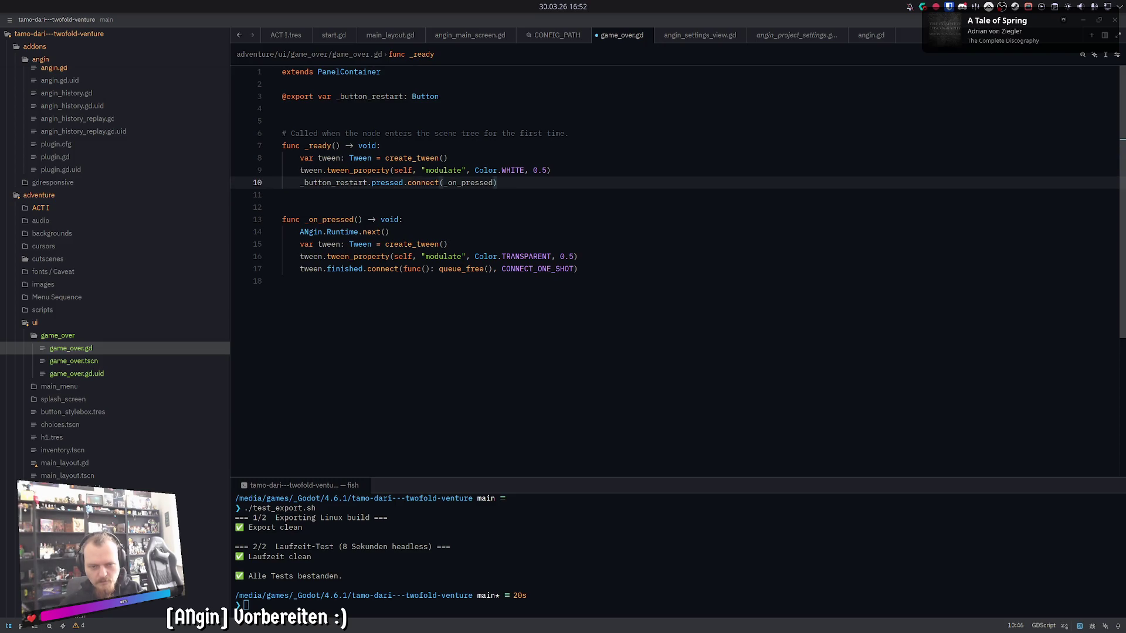
text(, onesh)
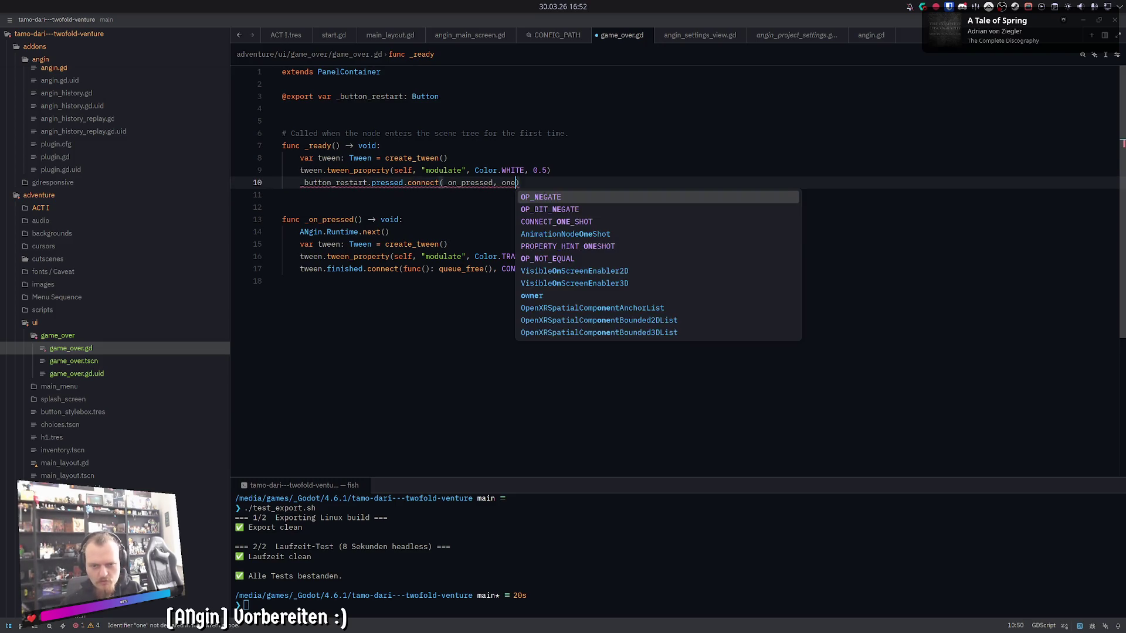
key(Down)
key(Return)
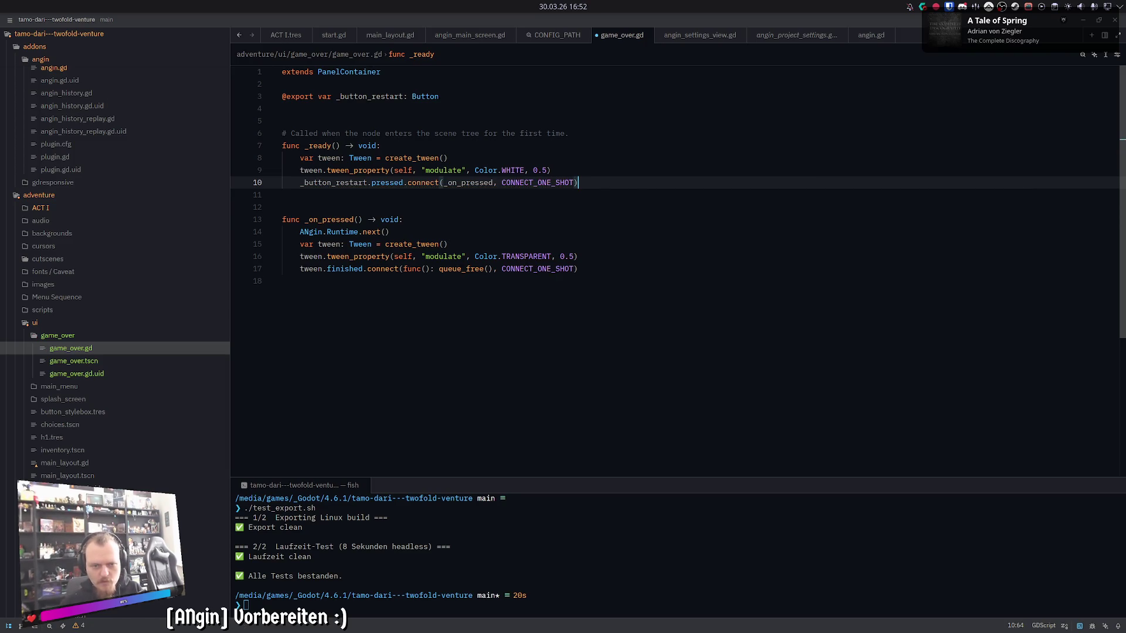
Start _ready with modulate = Color.TRANSPARENT, then run the game from Godot to test the fades.
click(445, 171)
click(380, 145)
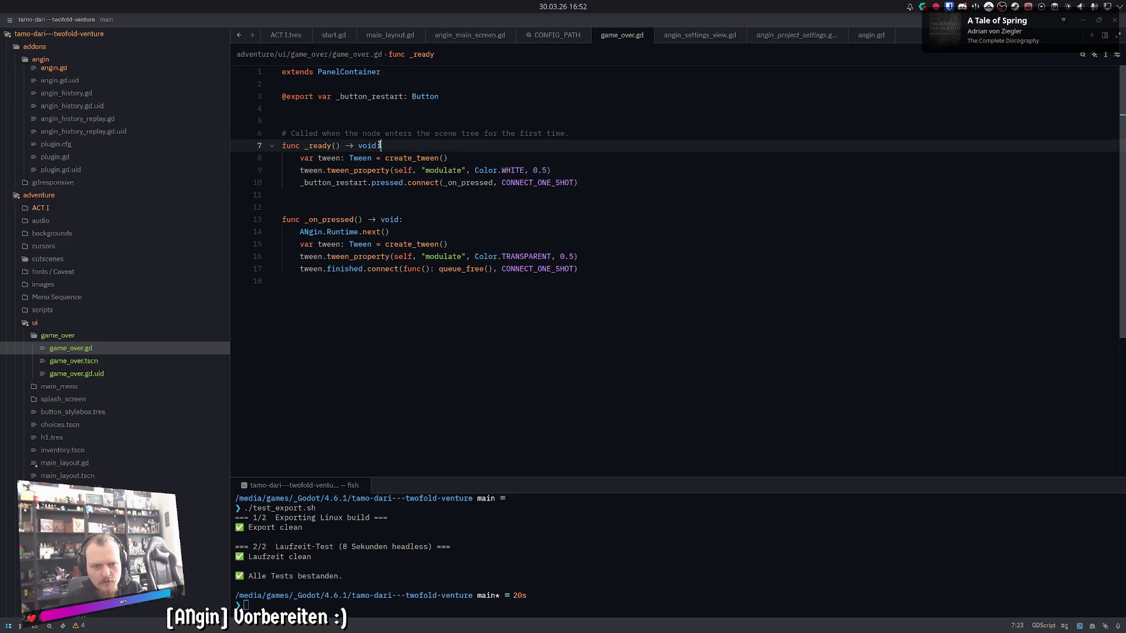
key(Return)
text(modulate)
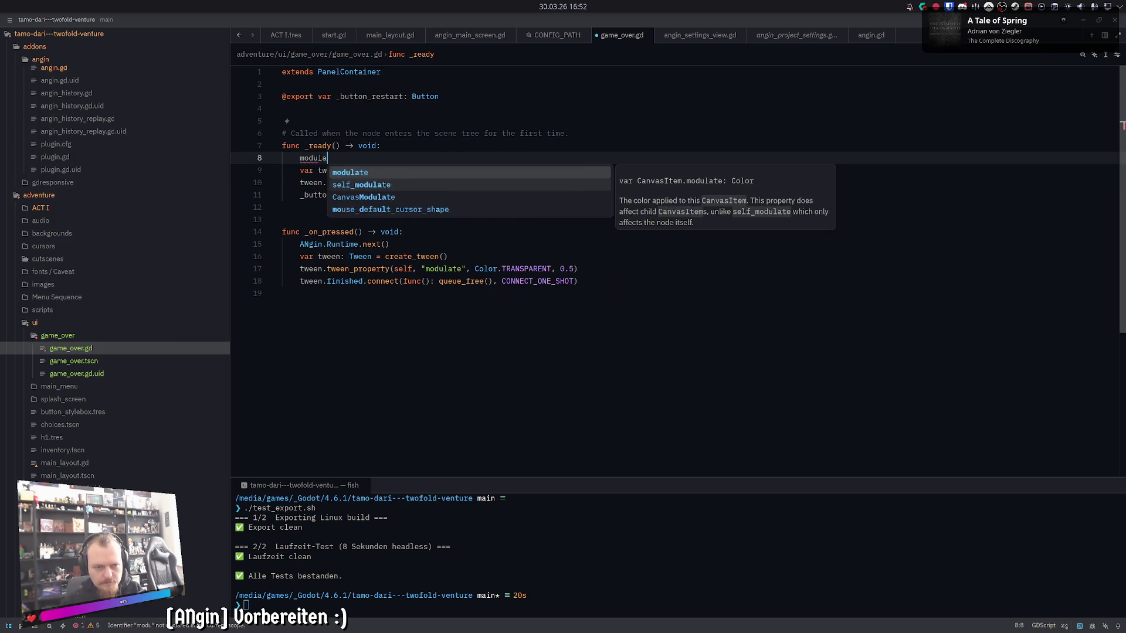
text( = Color.)
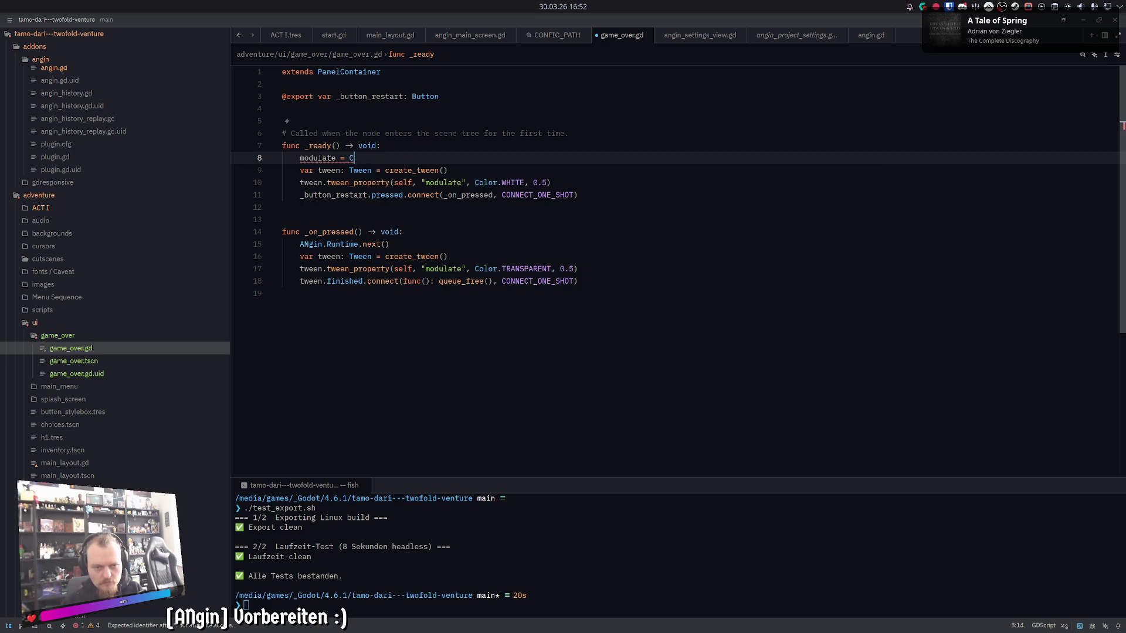
text(olor.TR)
key(Return)
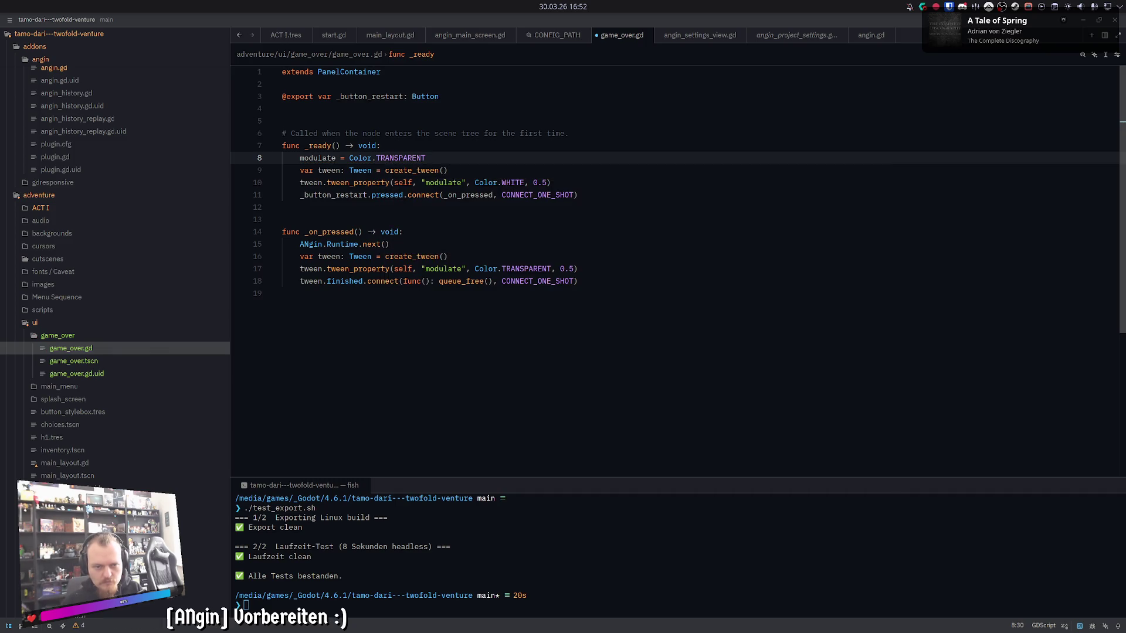
key(alt+Tab)
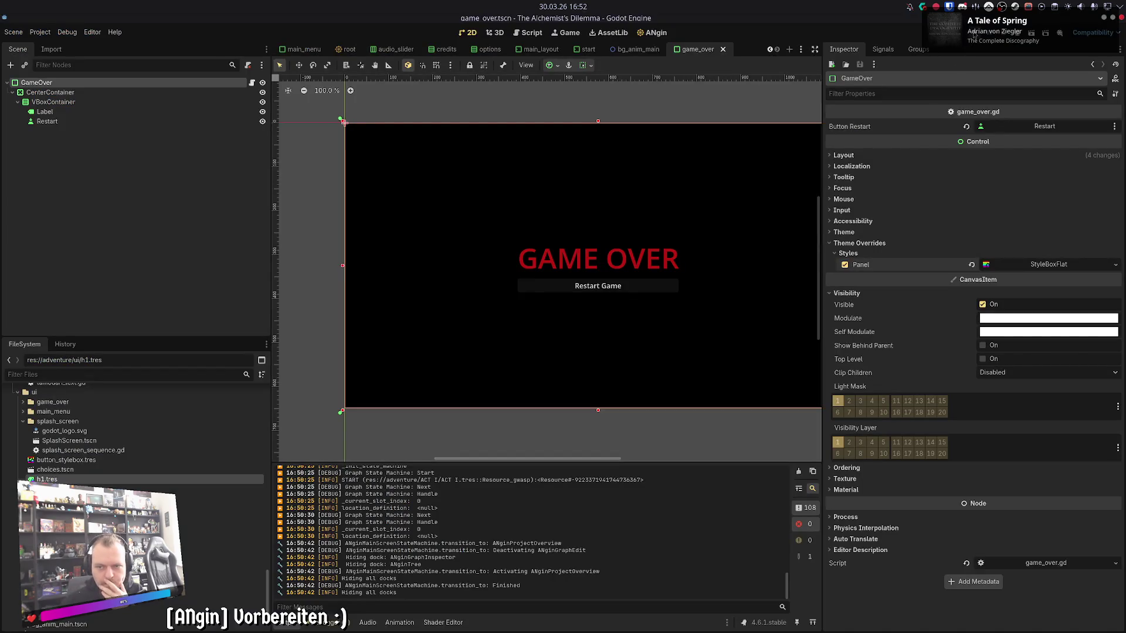
key(F5)
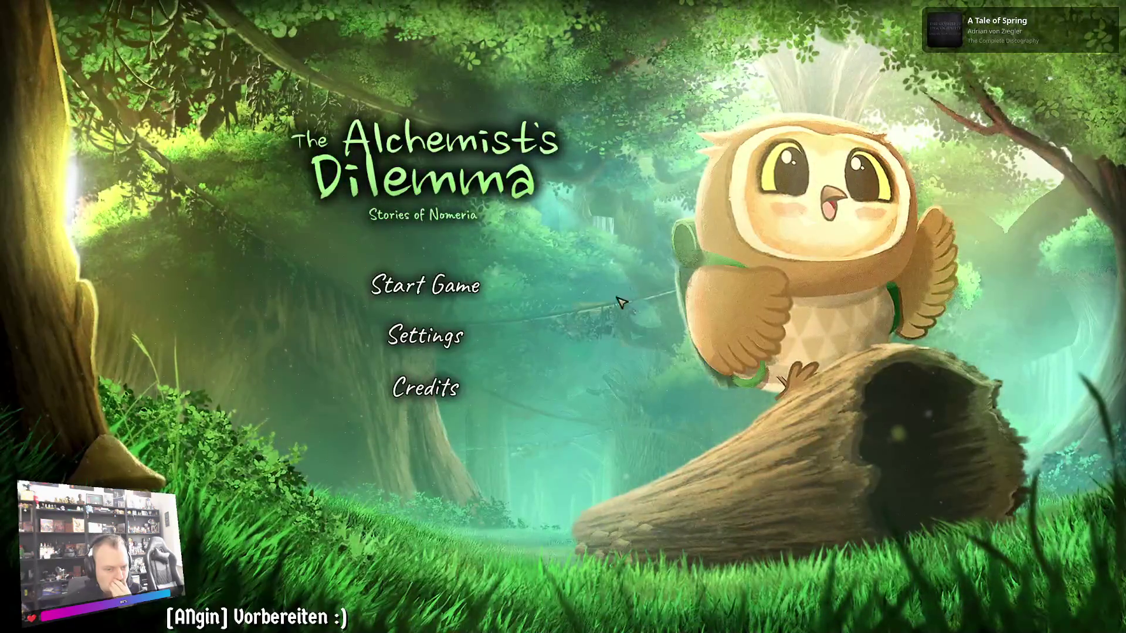
click(460, 296)
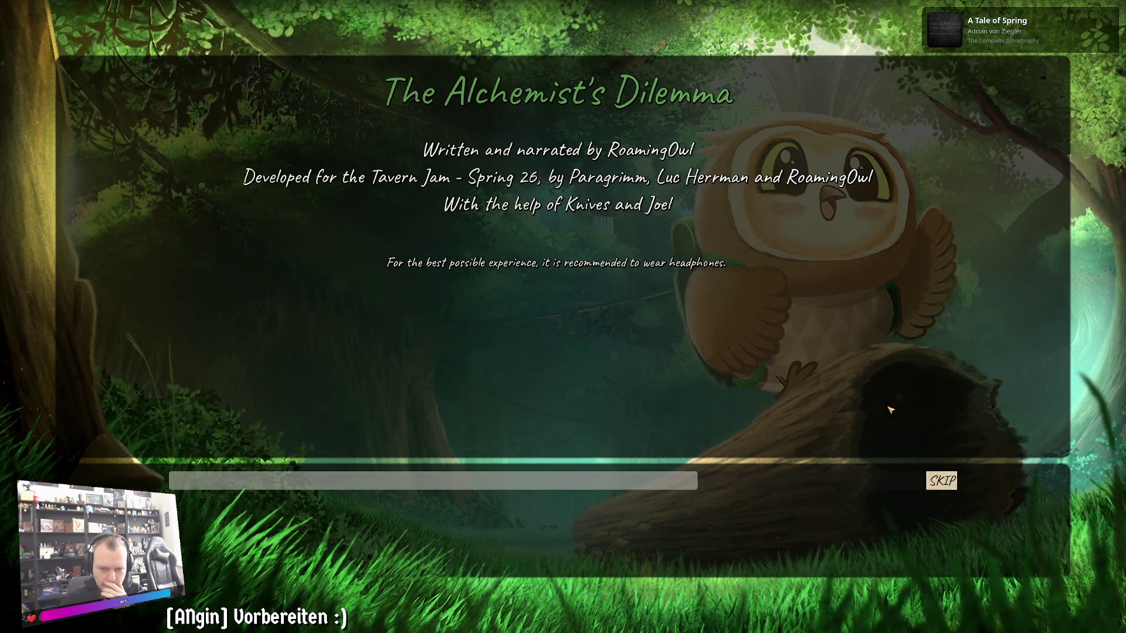
click(942, 485)
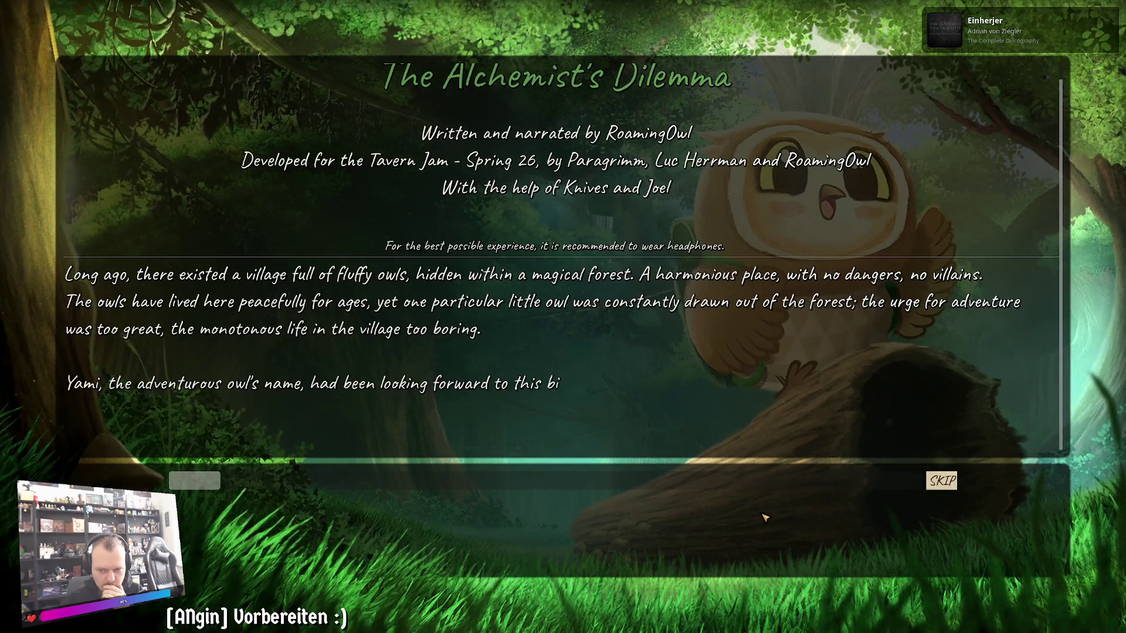
click(942, 481)
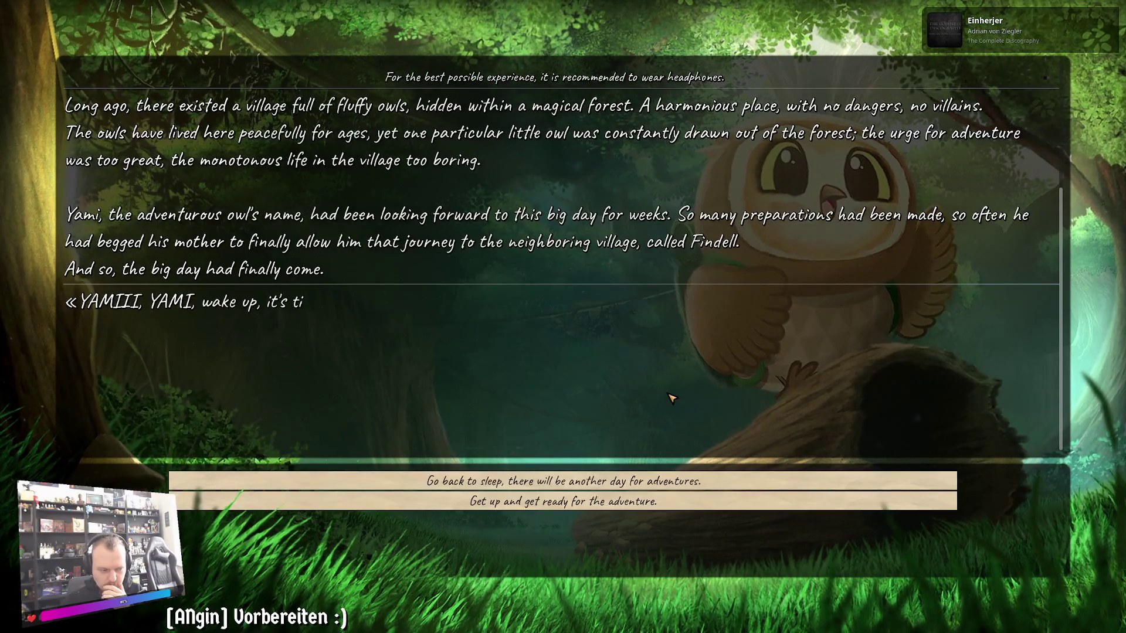
click(523, 482)
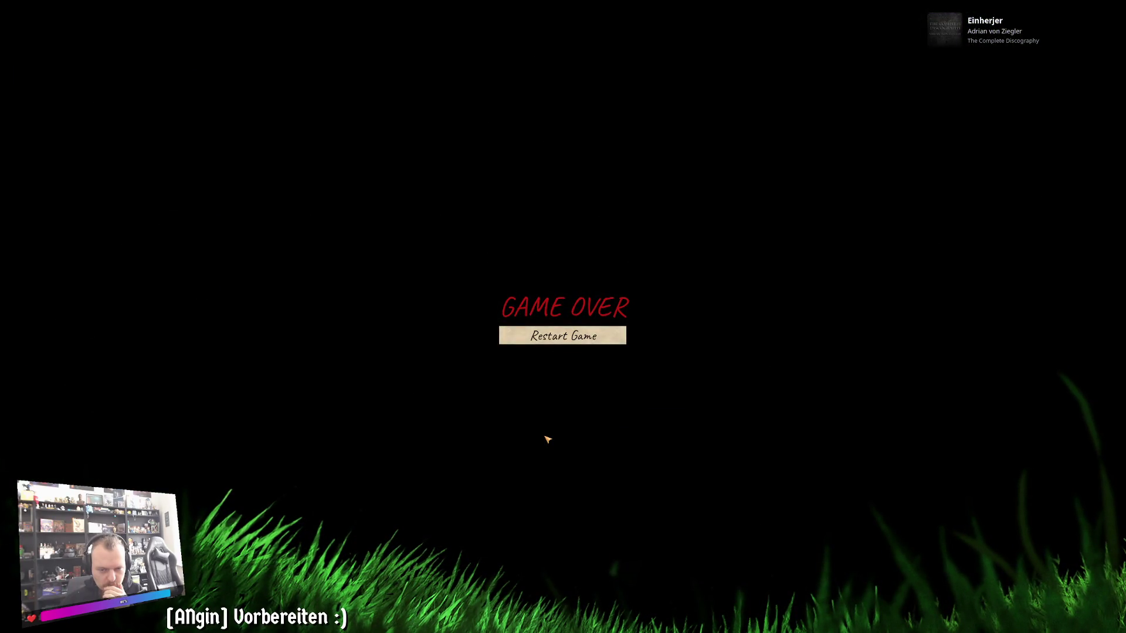
click(570, 342)
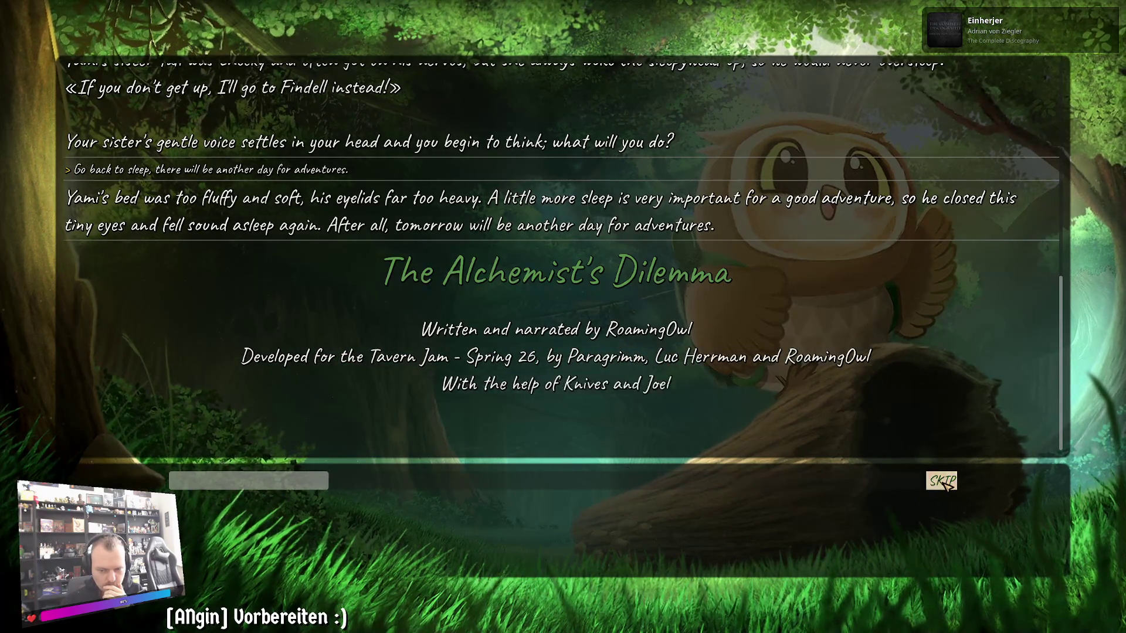
key(F8)
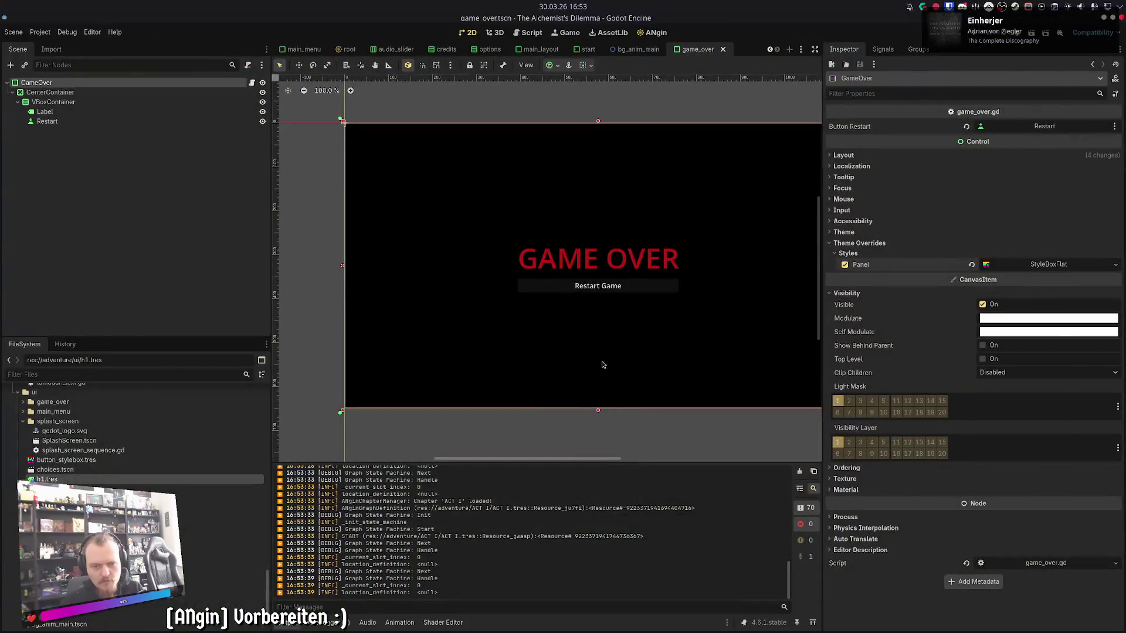
key(alt+Tab)
click(467, 94)
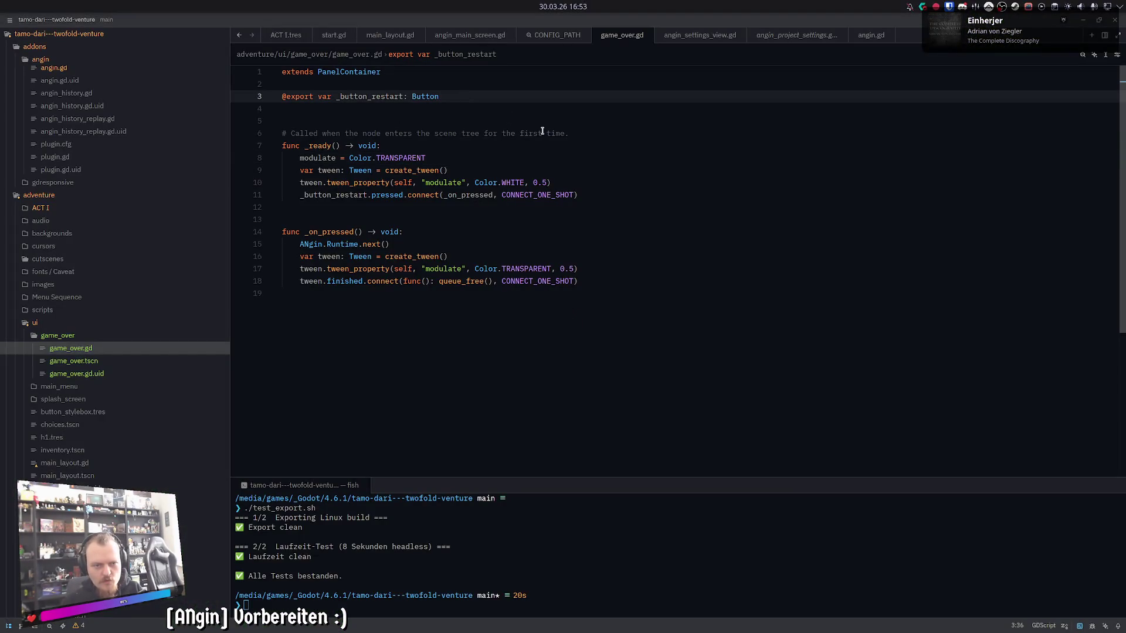
key(ctrl+shift+Return)
text(@export var )
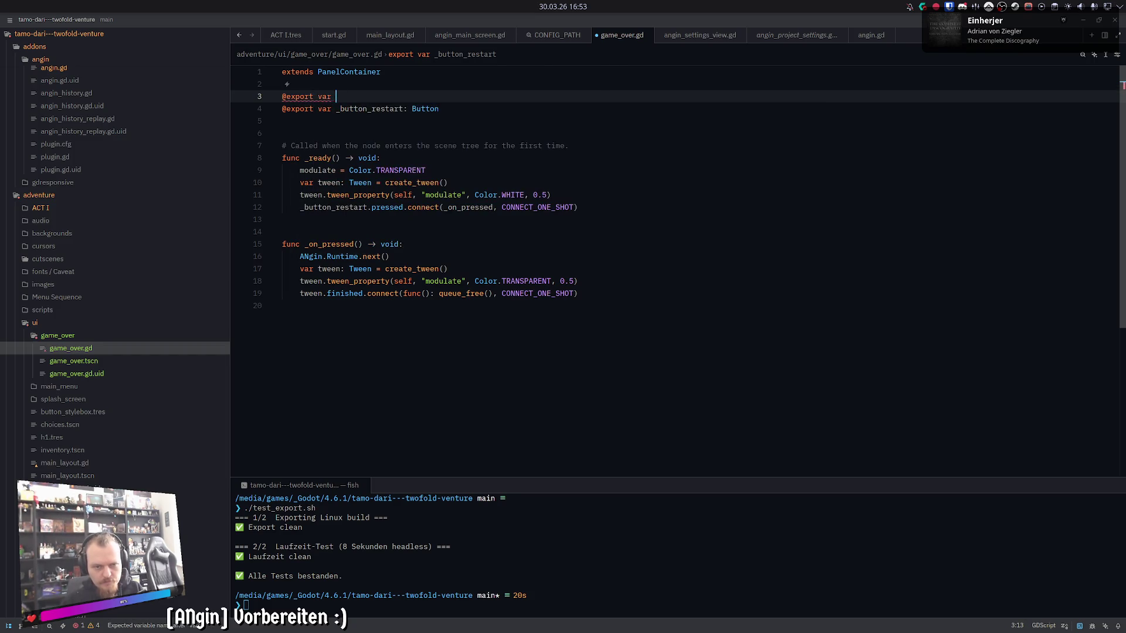
text(_fade_duration)
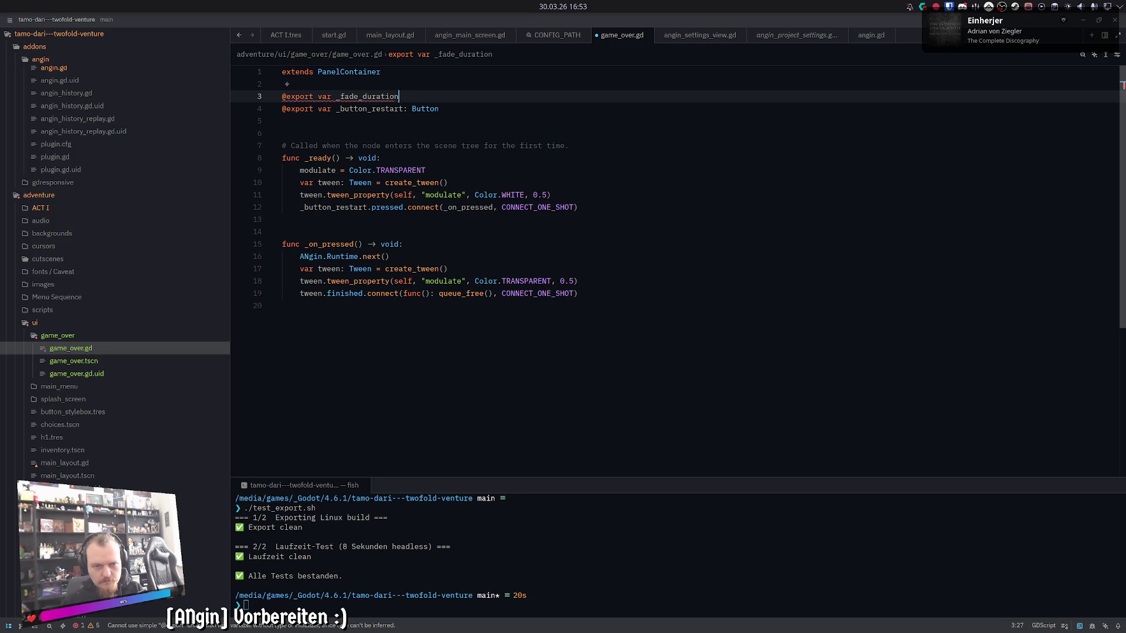
text(: float = 0.5)
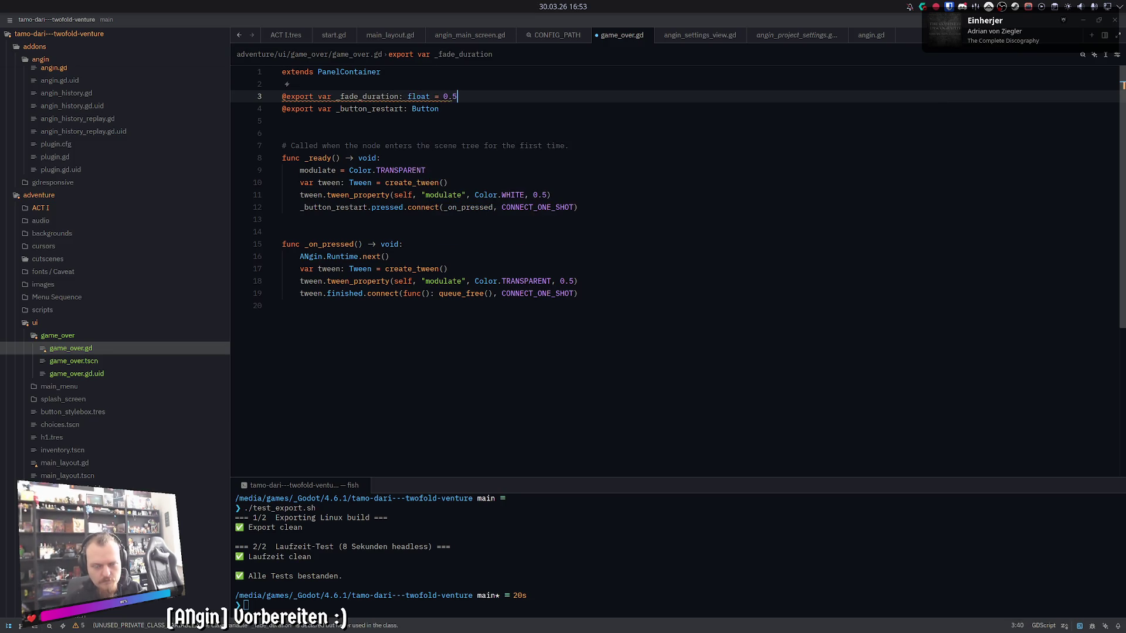
Use _fade_duration as both tween durations and change its default to 1.0.
double_click(361, 97)
key(ctrl+c)
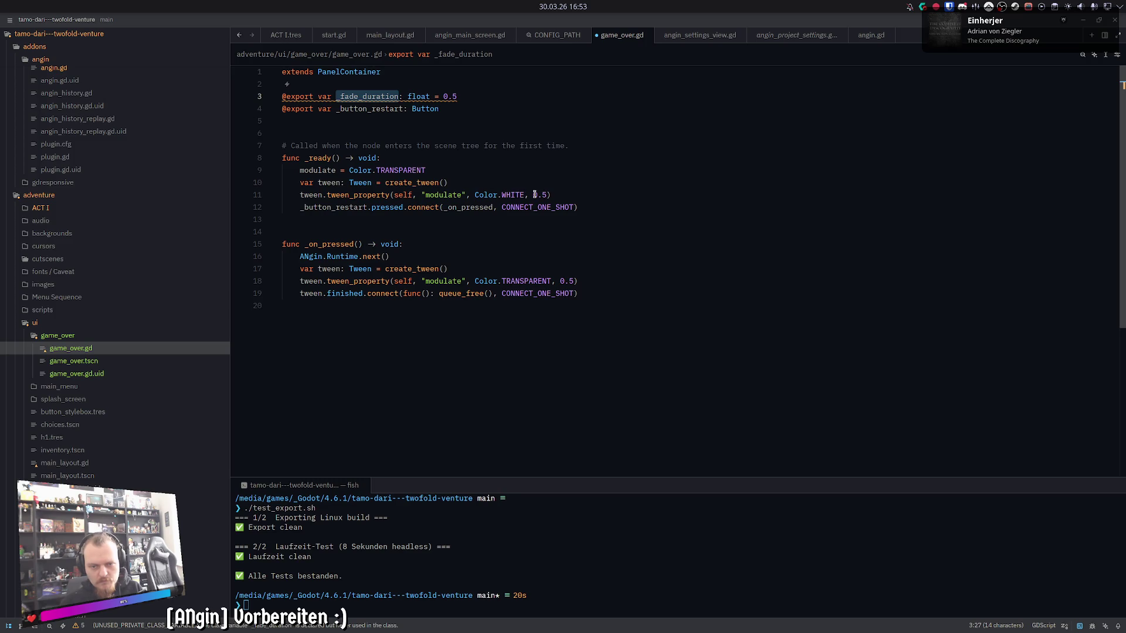
drag(534, 195, 548, 195)
key(ctrl+v)
drag(560, 282, 572, 281)
key(ctrl+v)
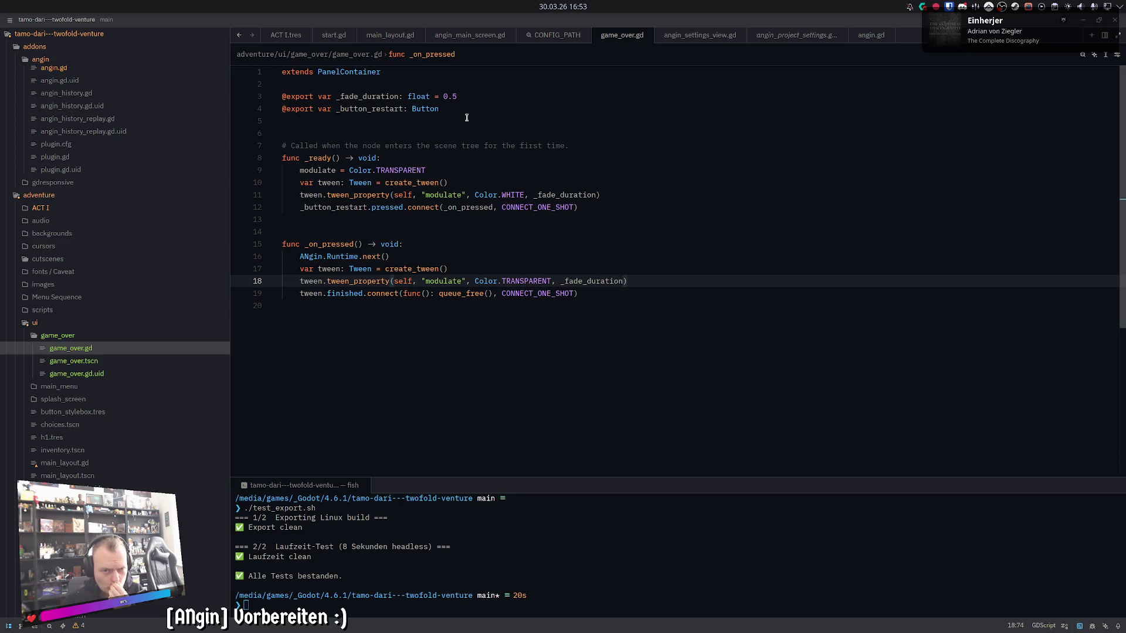
drag(444, 97, 461, 97)
text(1.0)
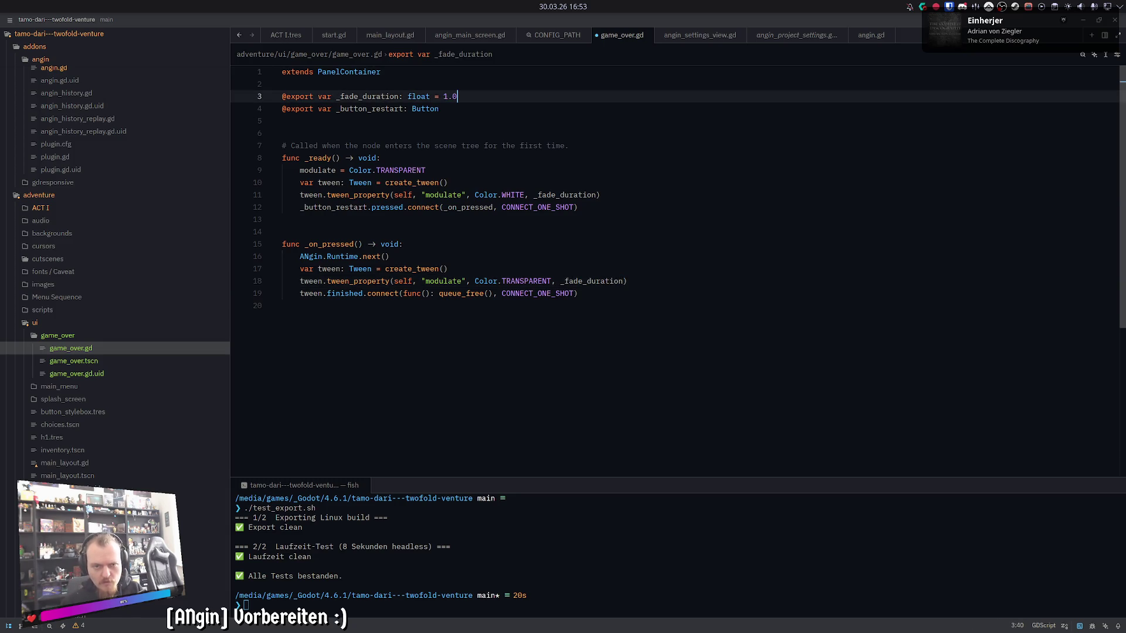
Add tween.set_ease(Tween.EASE_IN_OUT) after the fade-in tween.
click(630, 195)
key(Return)
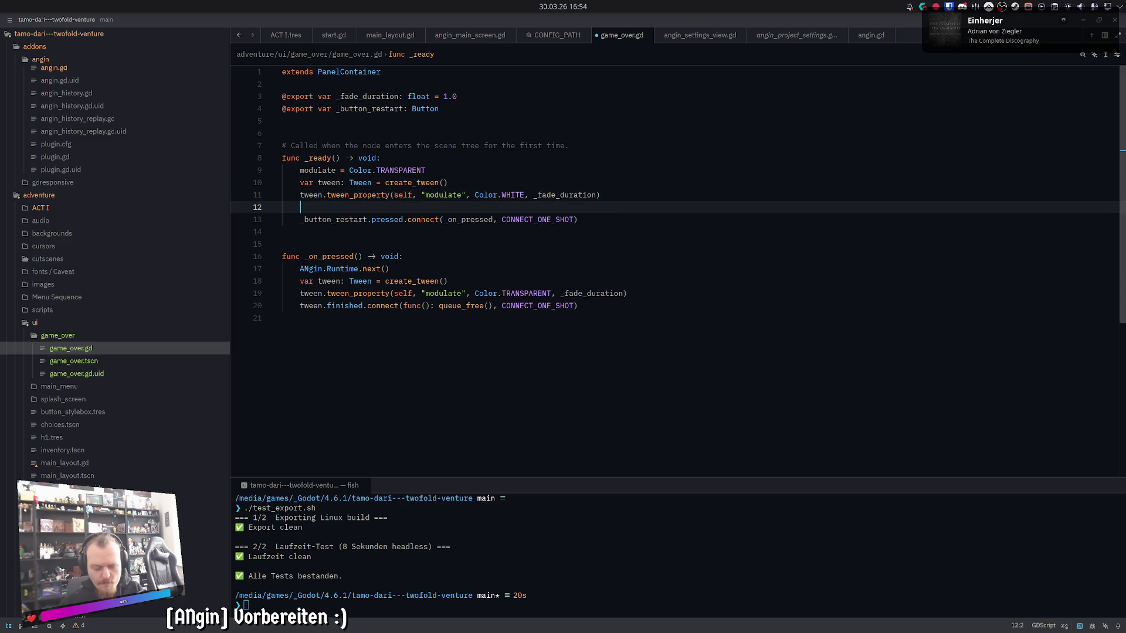
text(tween.ease)
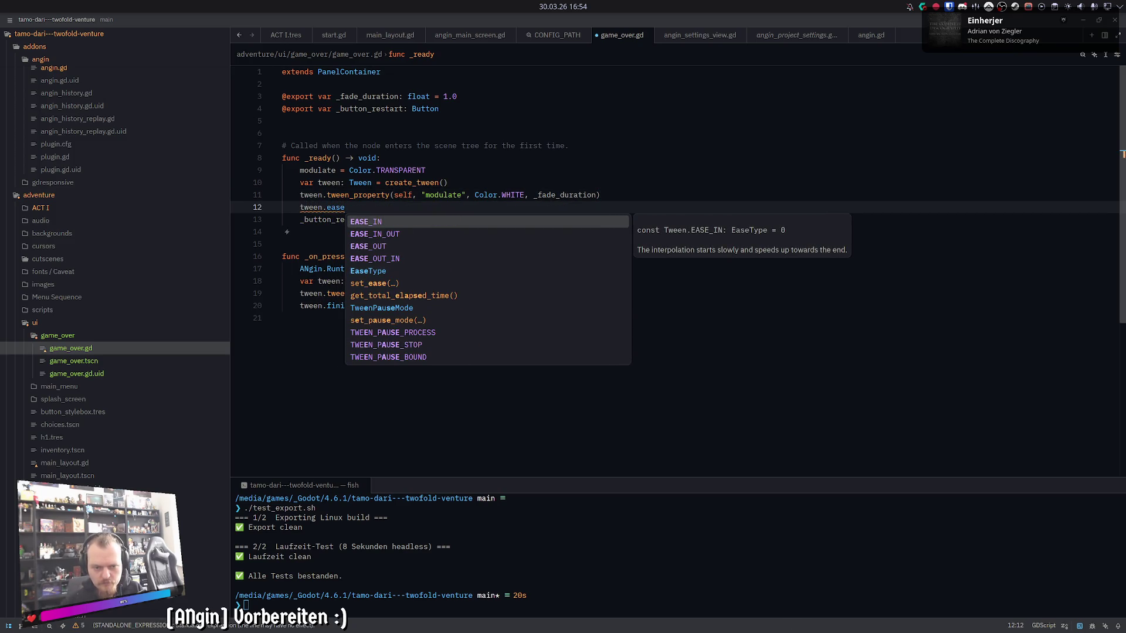
key(Down)
key(Down)
key(Down)
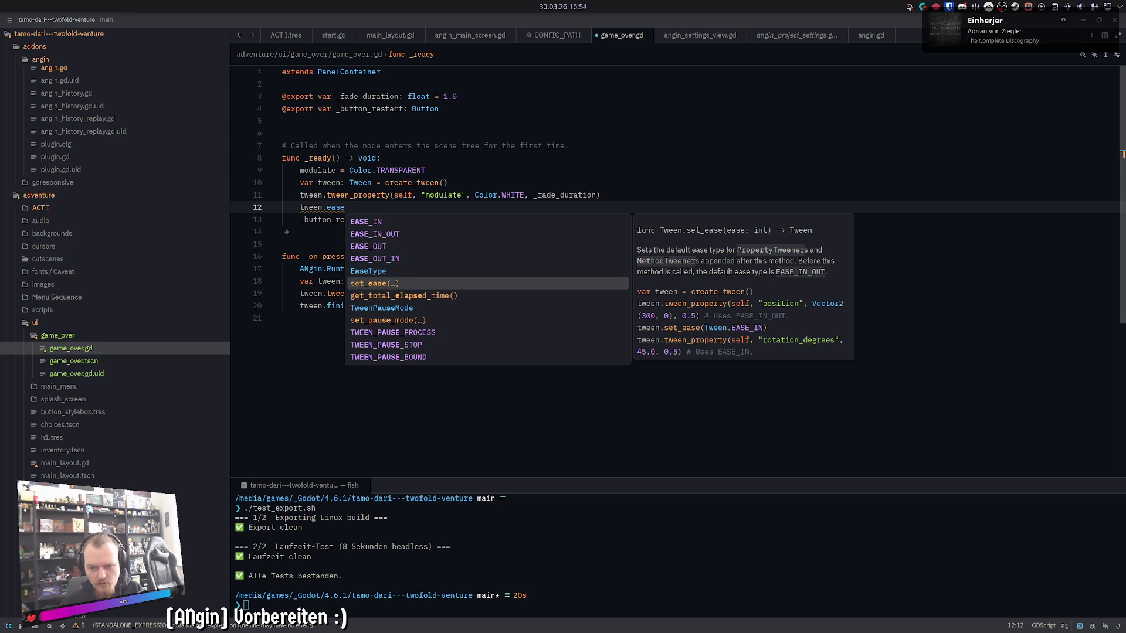
key(Return)
text(Tween.ease)
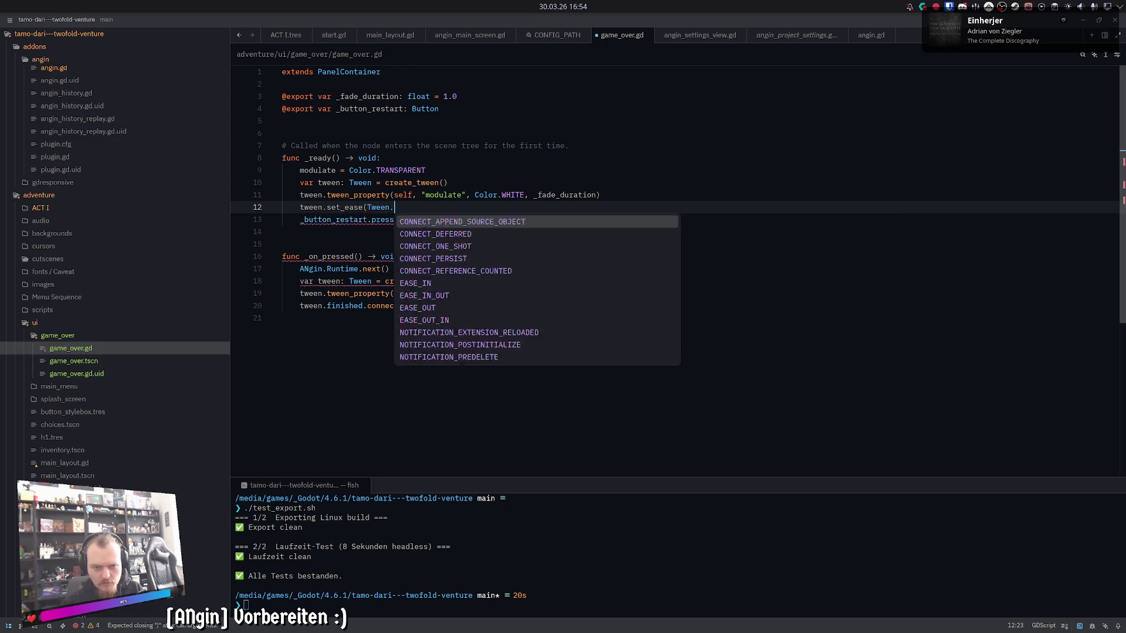
key(Down)
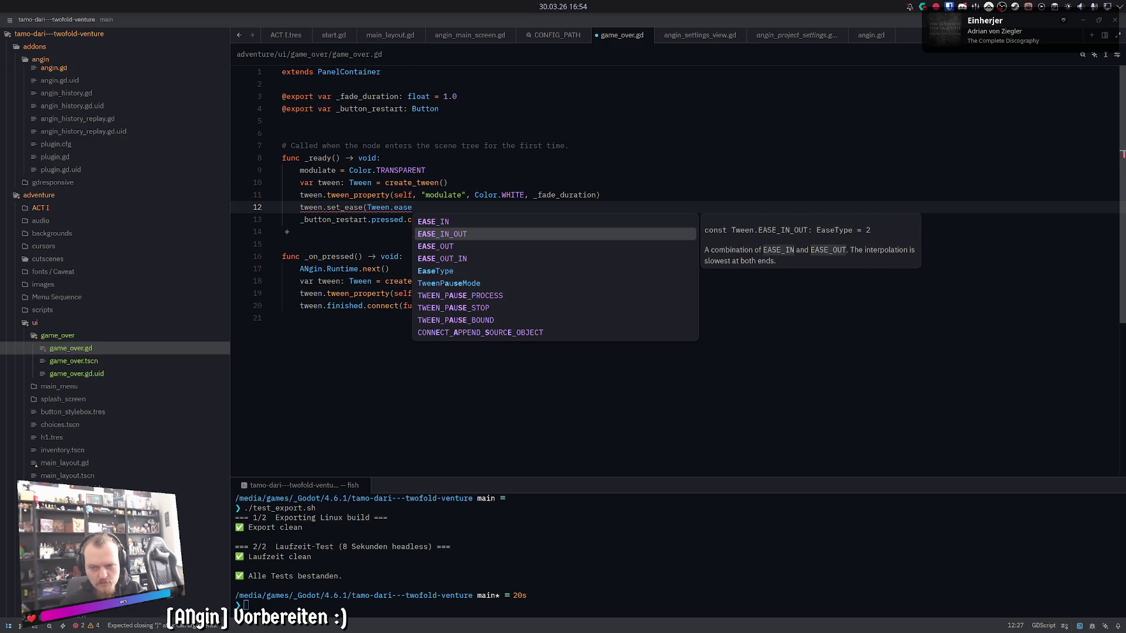
key(Return)
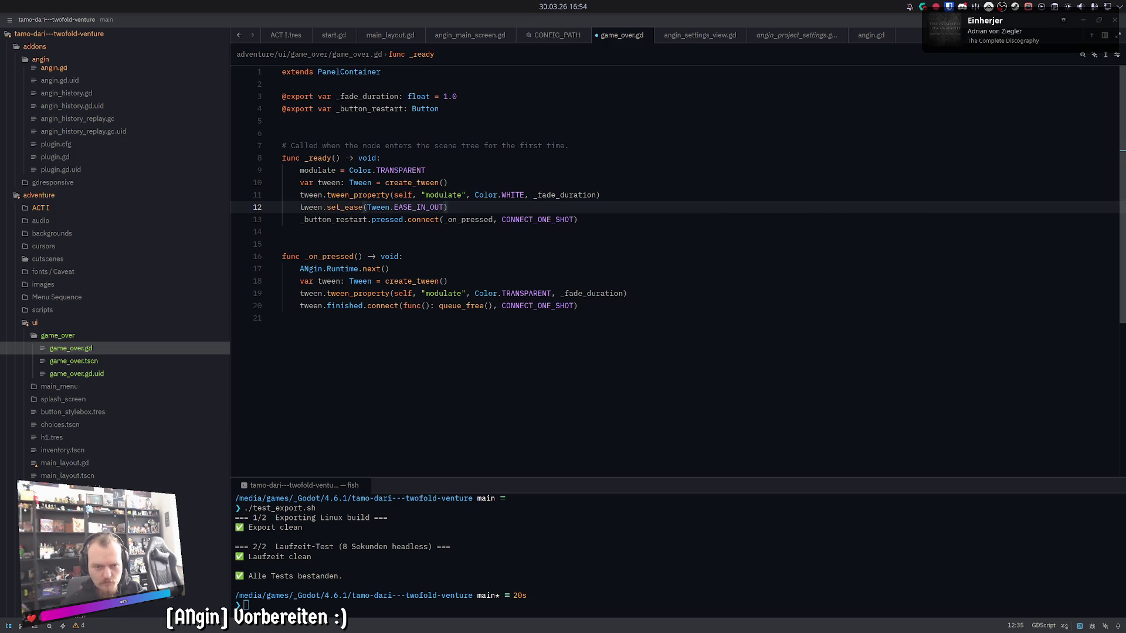
Paste the set_ease line after the fade-out tween and change it to EASE_OUT_IN.
key(Down)
key(Down)
key(Down)
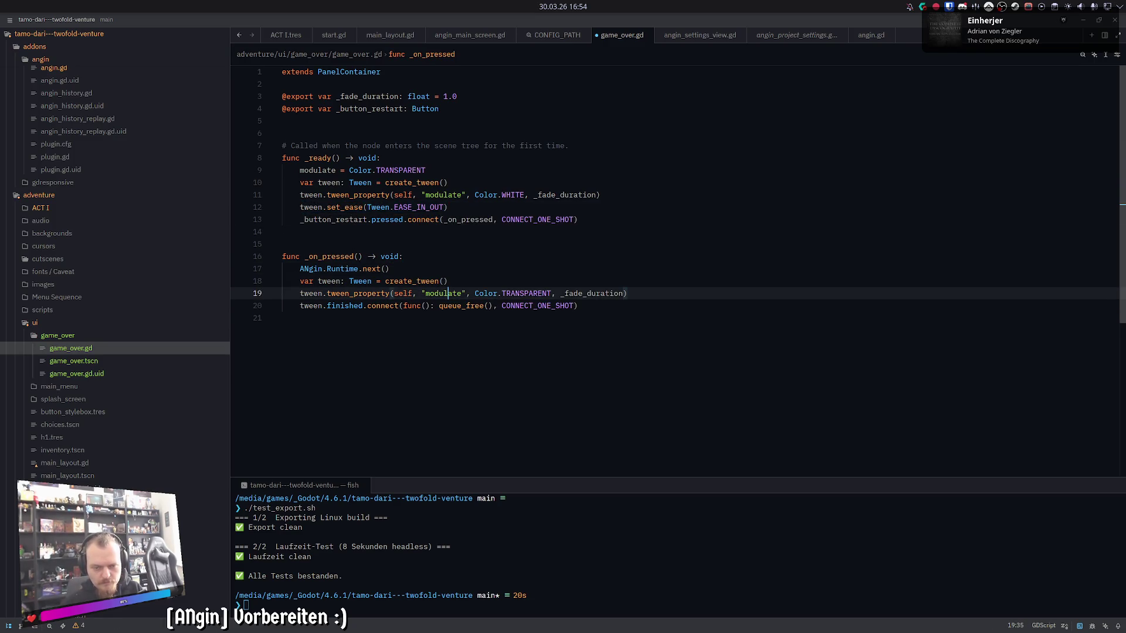
key(Return)
text(tween.set_ease(Tween.EASE_IN_OUT))
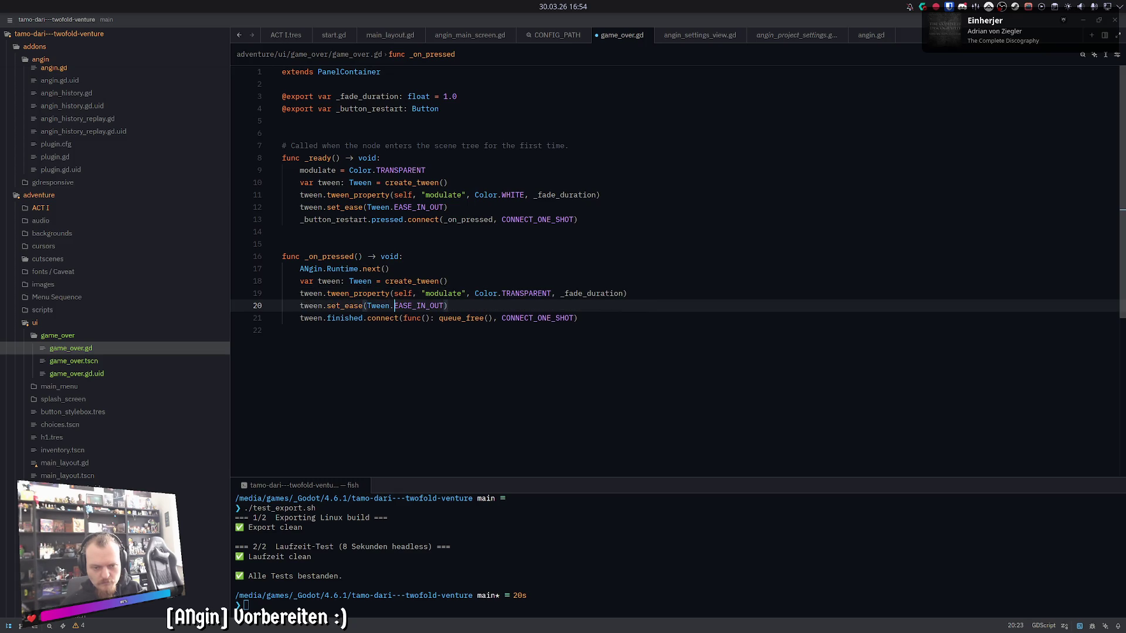
key(ctrl+shift+Right)
text(EASE)
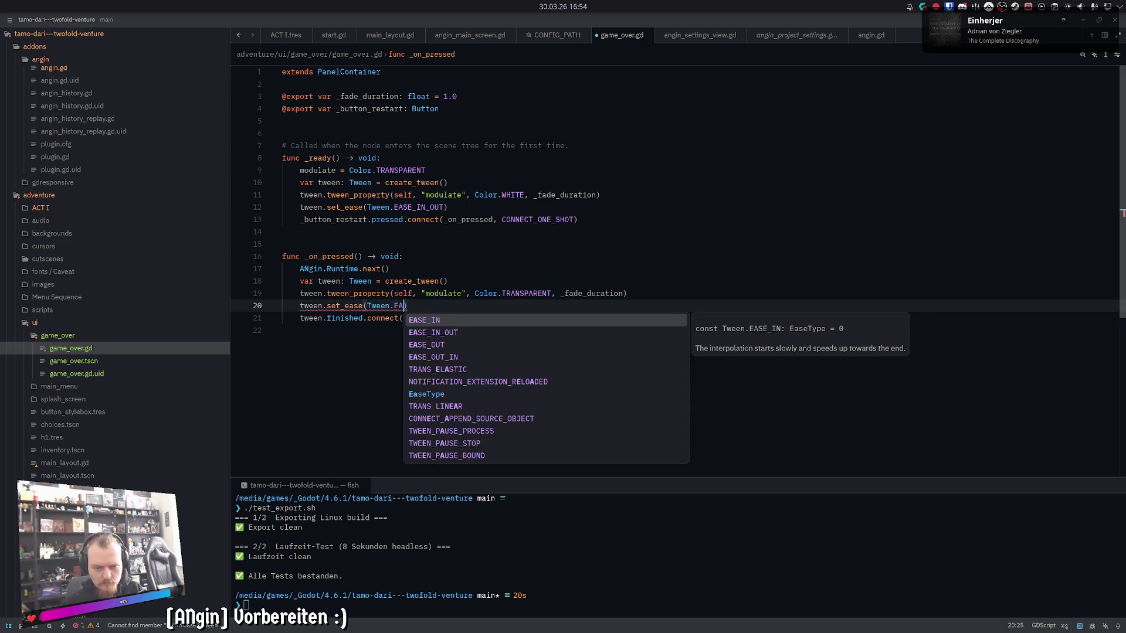
key(Down)
key(Down)
key(Down)
key(Return)
key(alt+Tab)
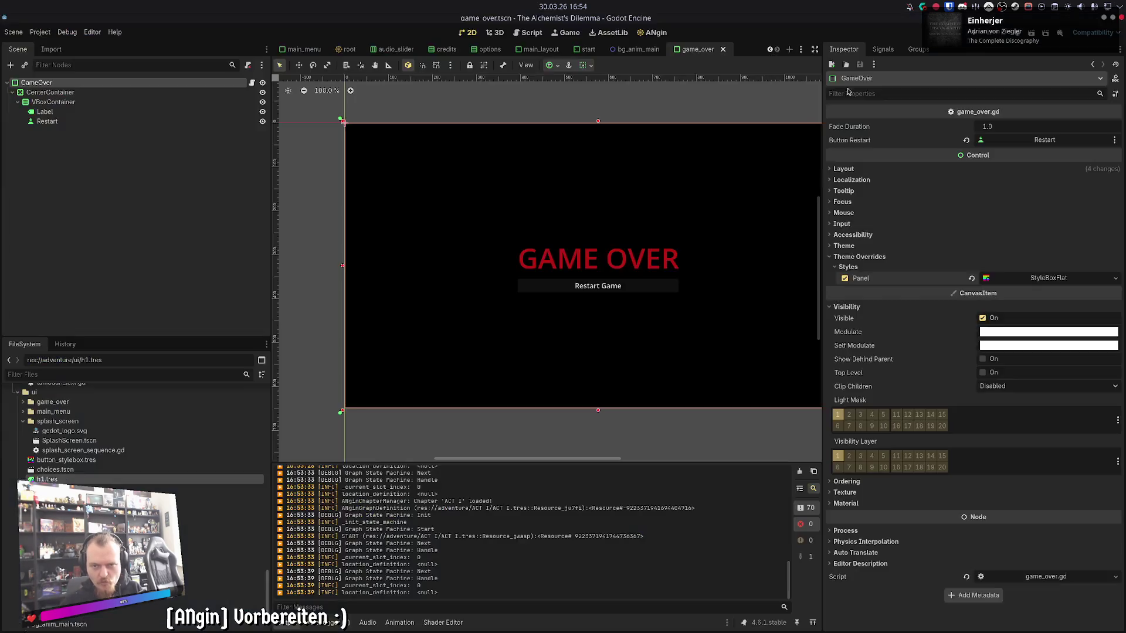
Run the game, start, skip, choose 'Go back to sleep' to reach GAME OVER, then click Restart Game.
click(986, 37)
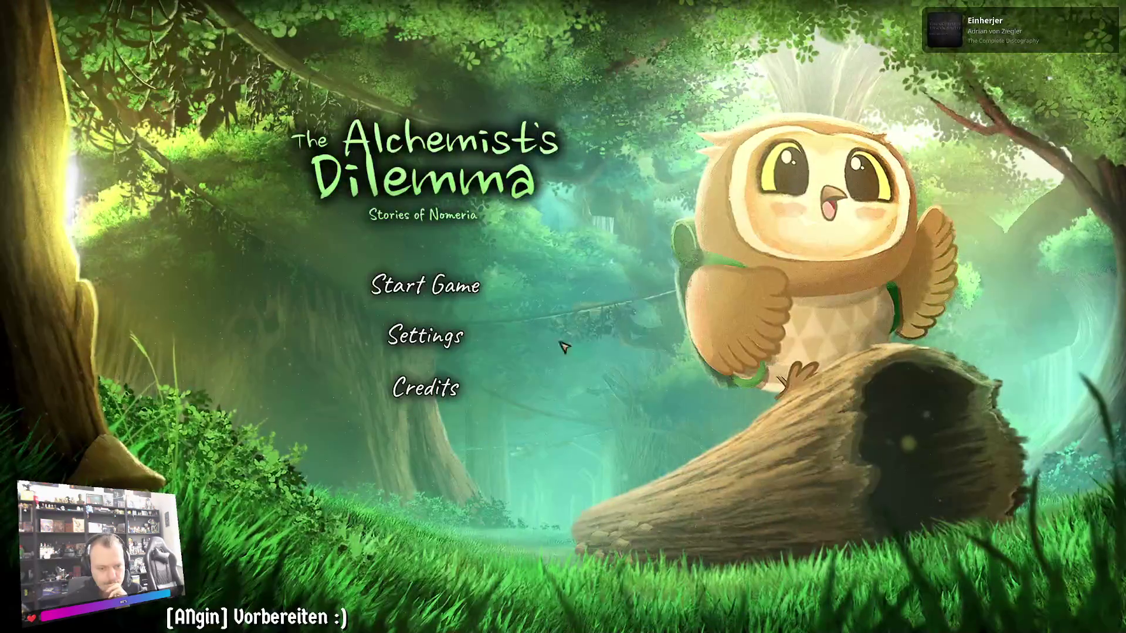
click(433, 301)
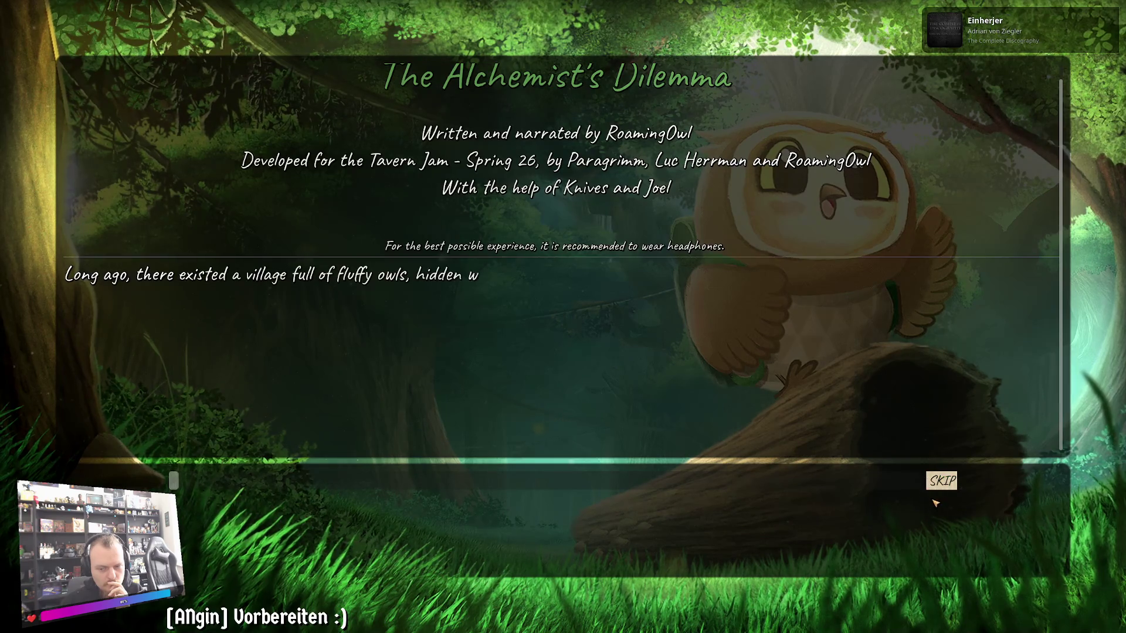
click(942, 481)
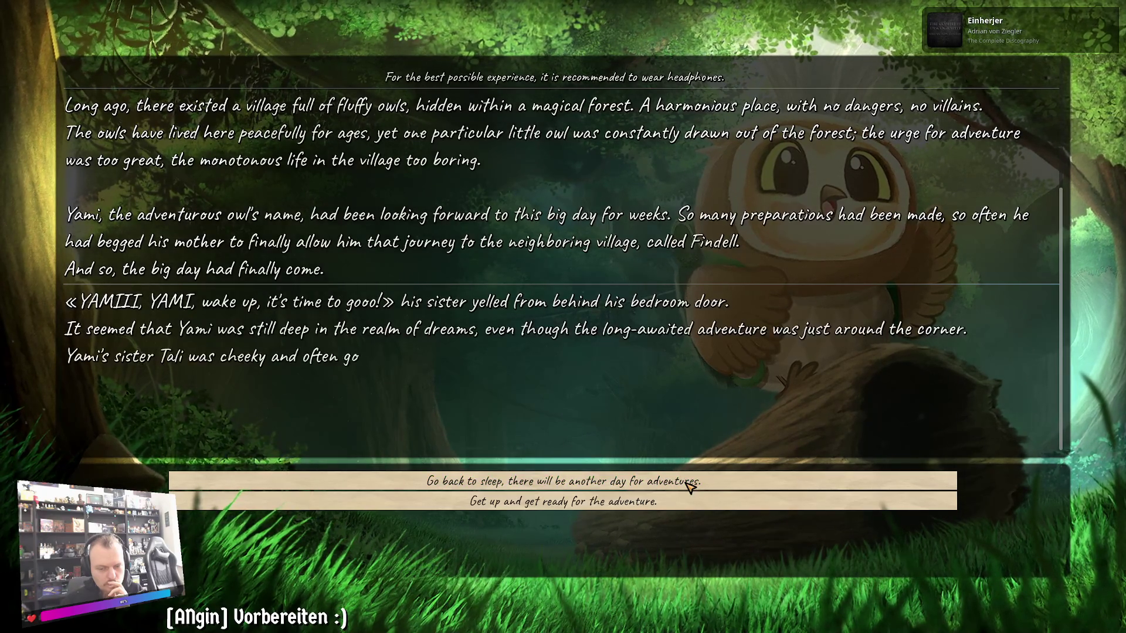
click(688, 481)
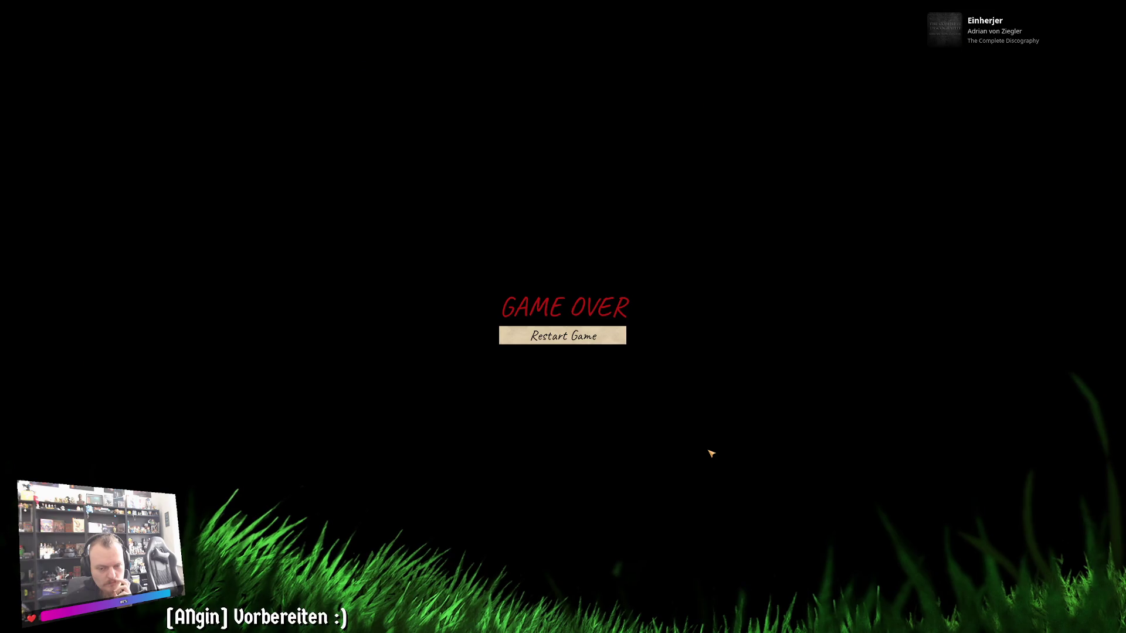
click(592, 341)
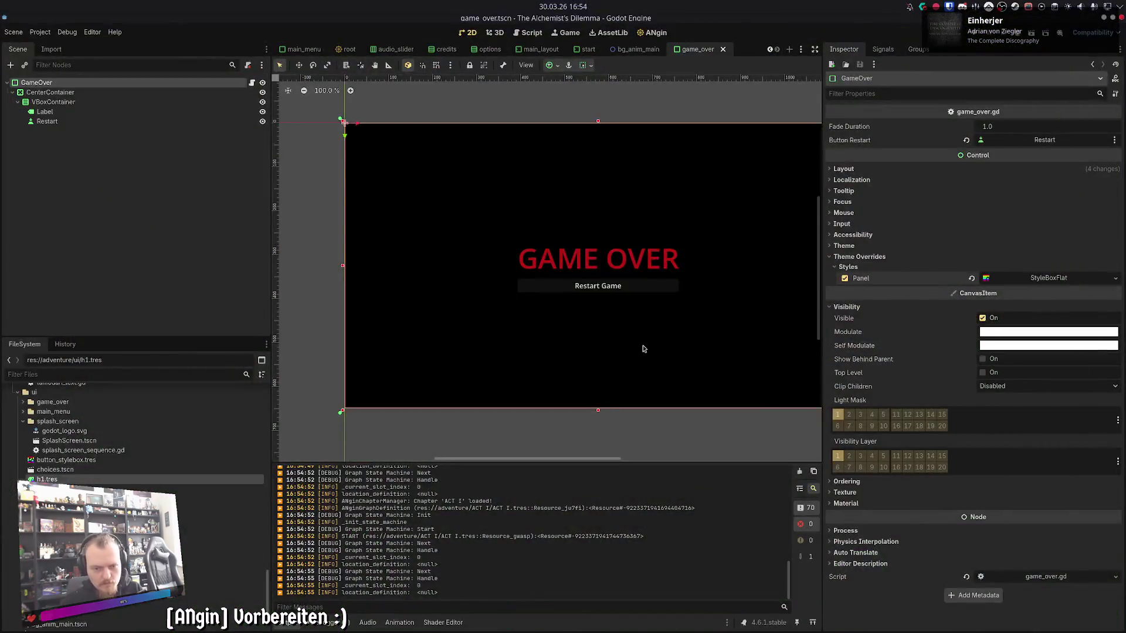
Review the EASE_OUT_IN and EASE_IN_OUT lines in Zed, then rerun the game in Godot with F5.
key(alt+Tab)
double_click(425, 306)
double_click(418, 207)
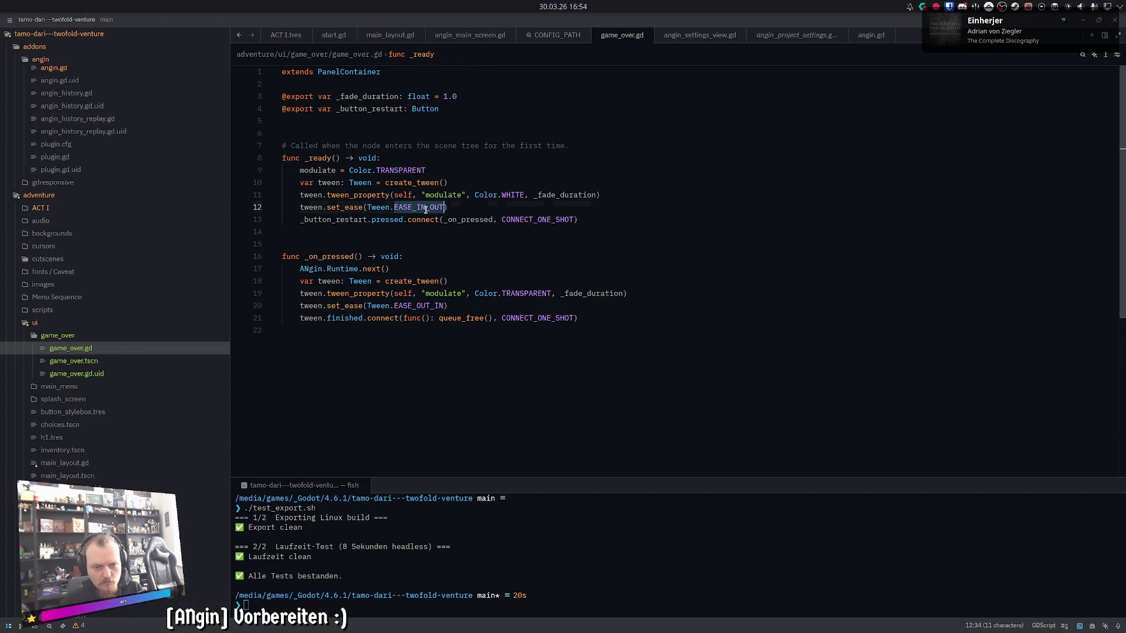
key(alt+Tab)
key(F5)
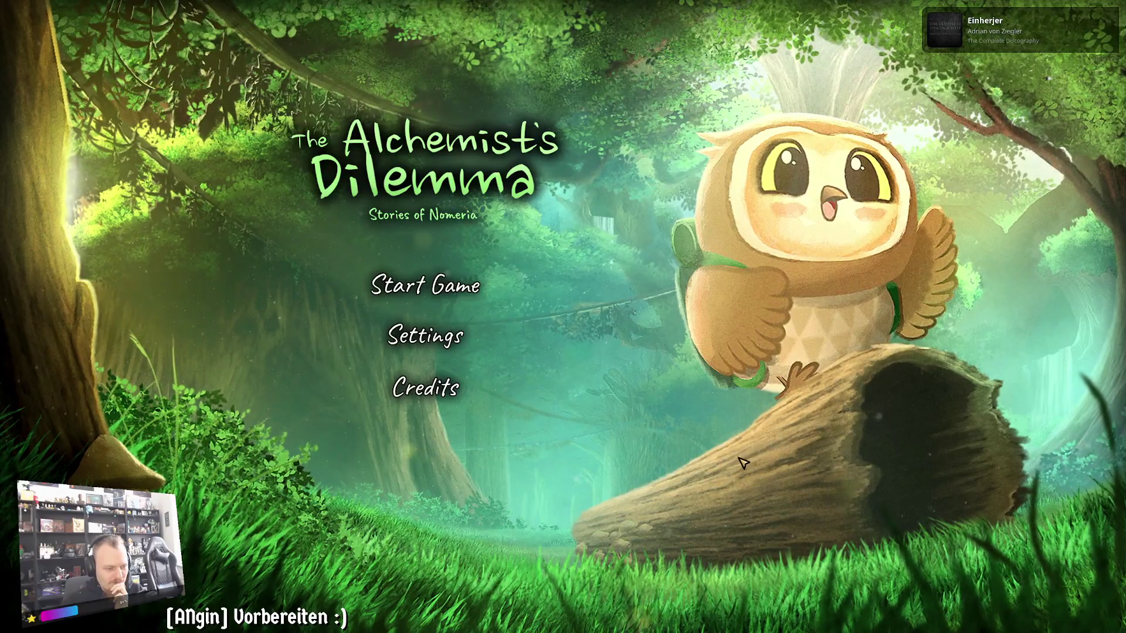
Play to GAME OVER via 'Go back to sleep', restart, then skip and choose sleep again.
click(408, 297)
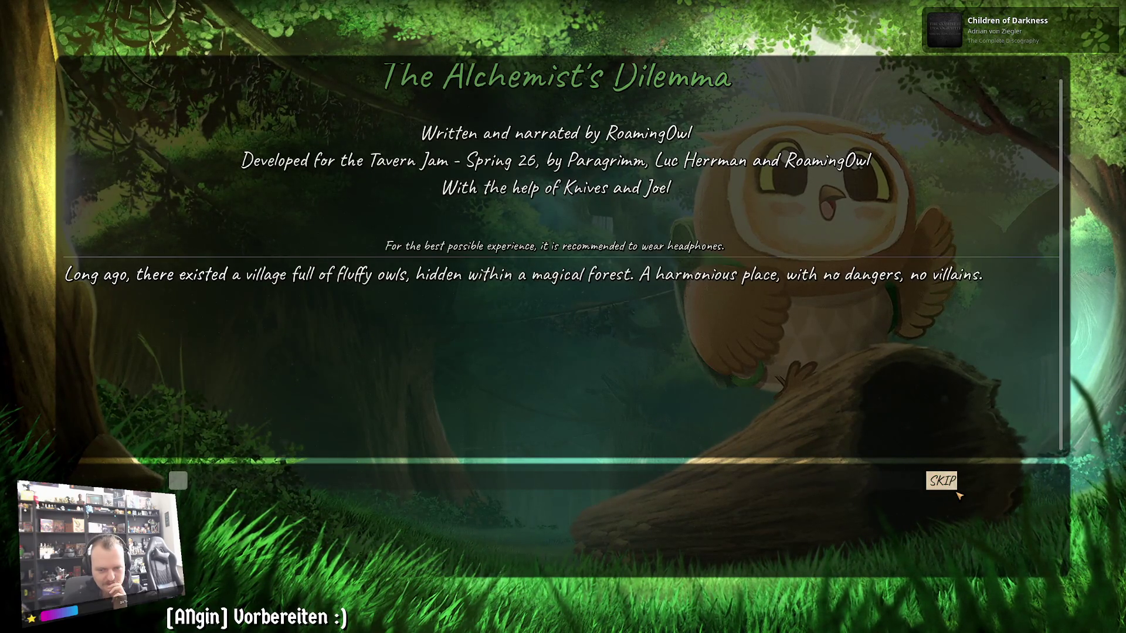
click(941, 481)
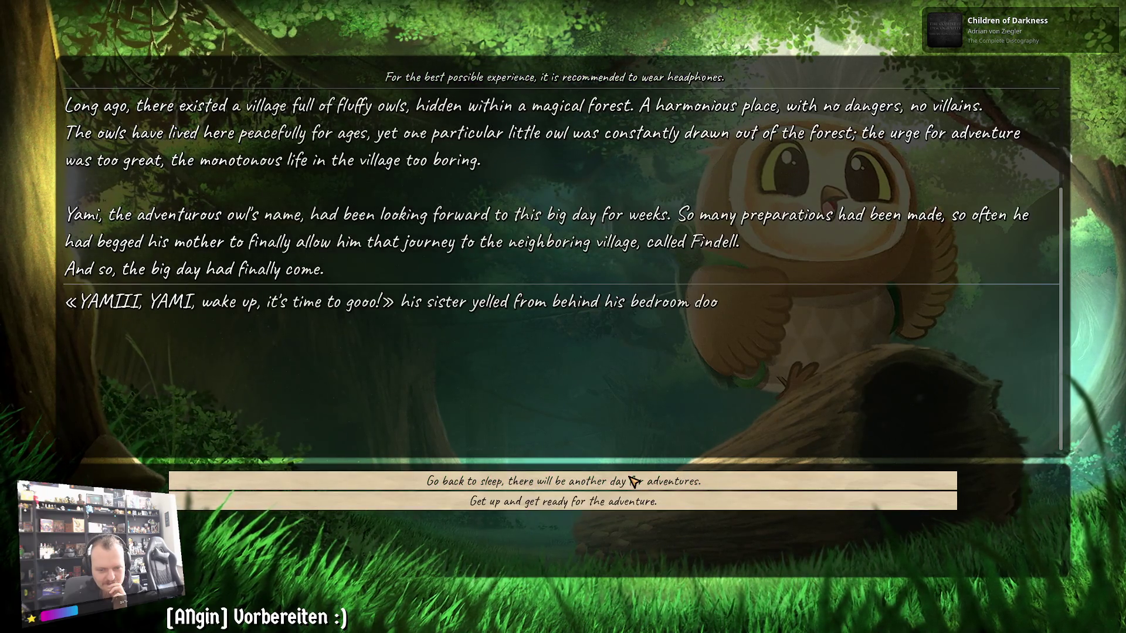
click(651, 479)
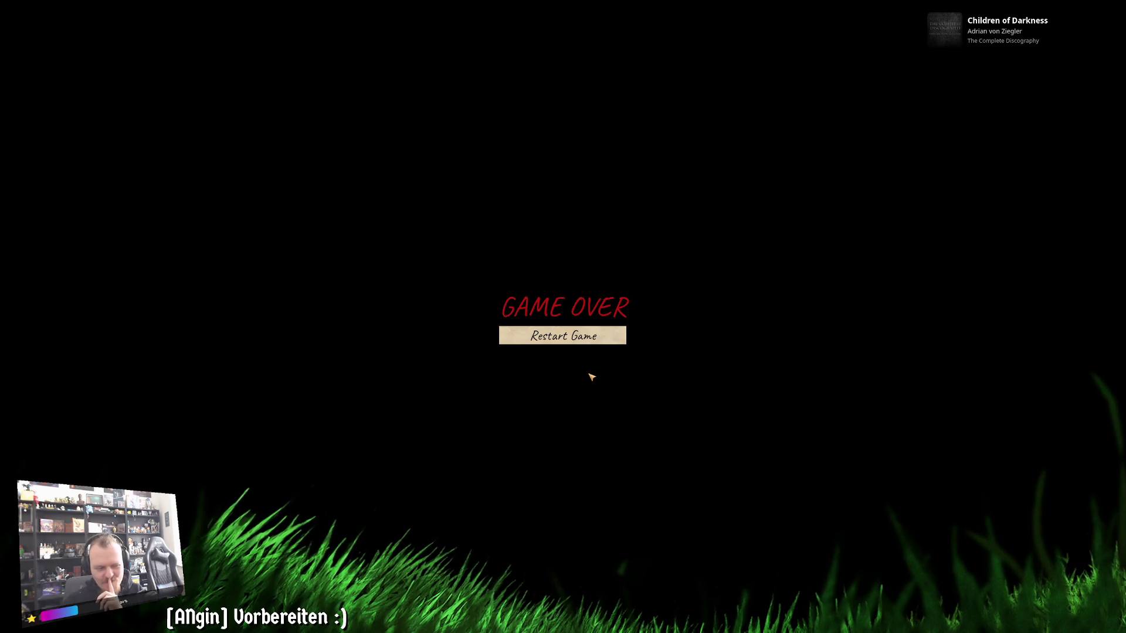
click(574, 338)
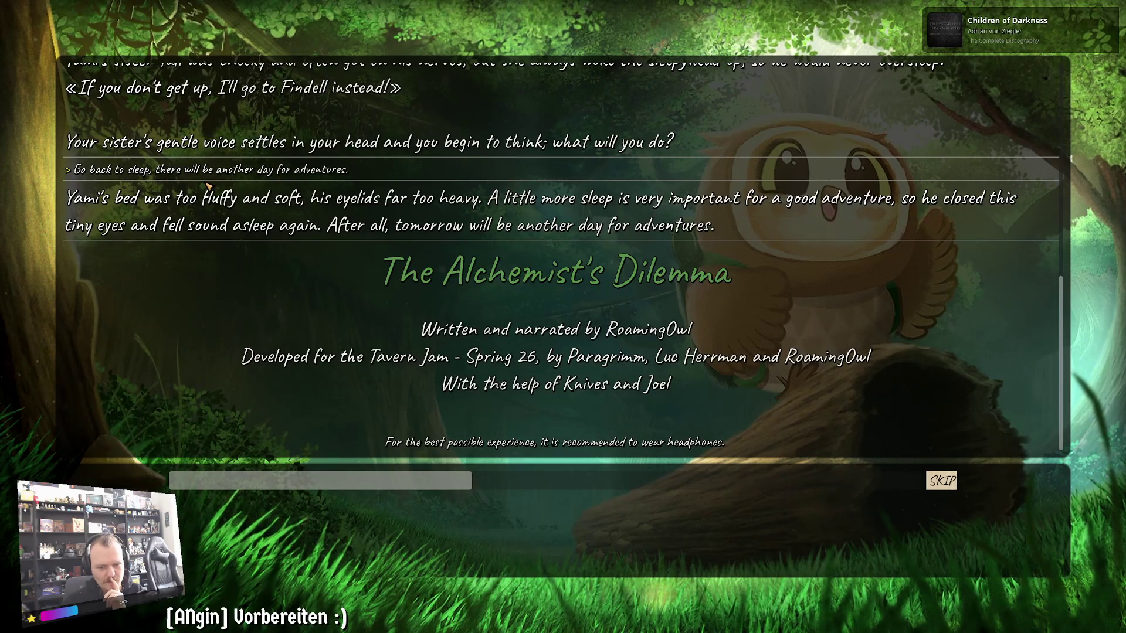
click(942, 489)
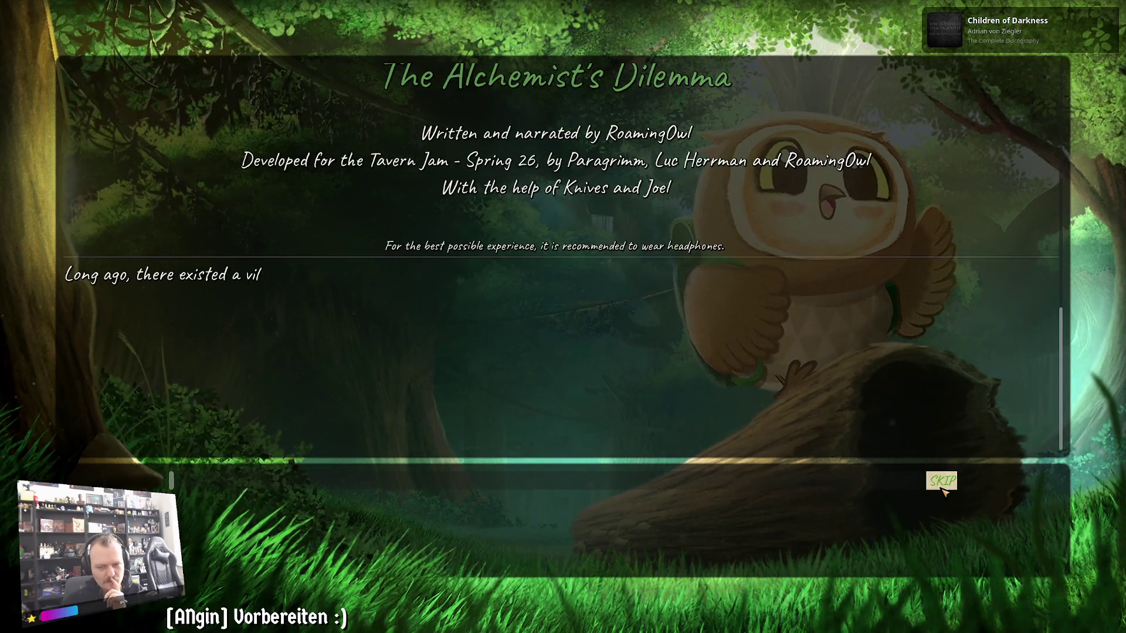
click(942, 481)
click(638, 378)
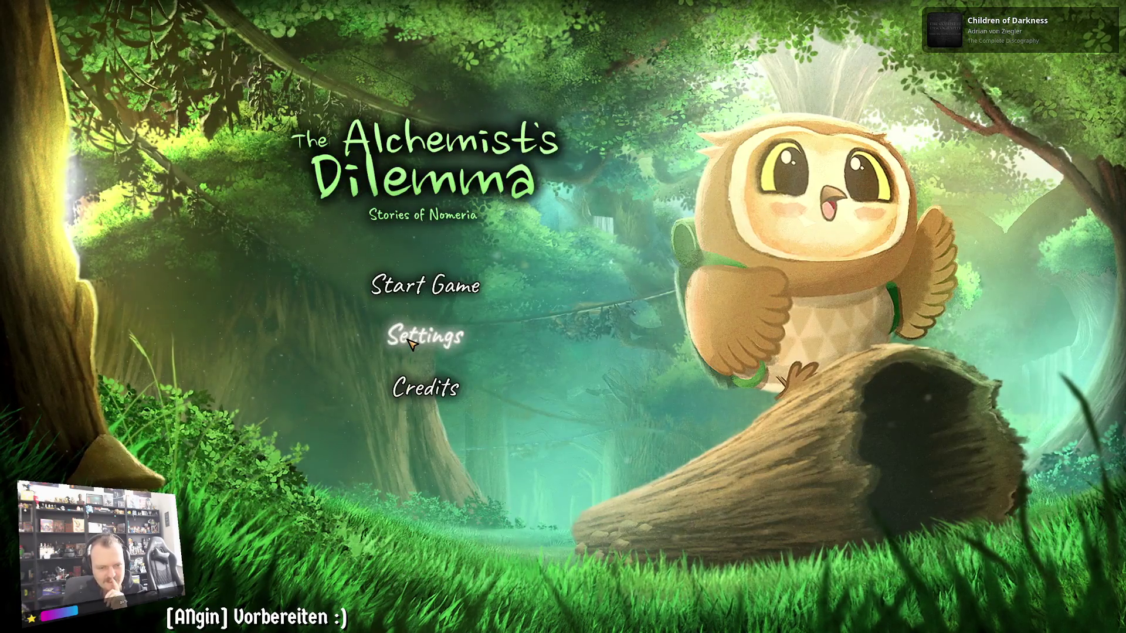
Lower the in-game Audio SFX slider to match BGM, start a new game, then stop it with F8.
click(417, 293)
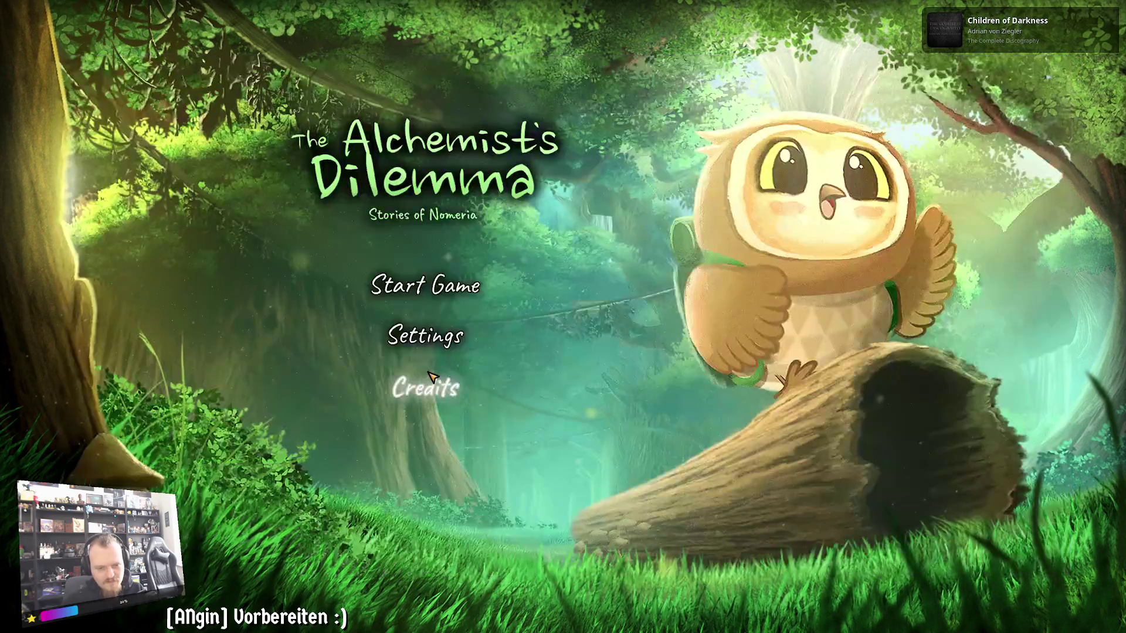
click(427, 338)
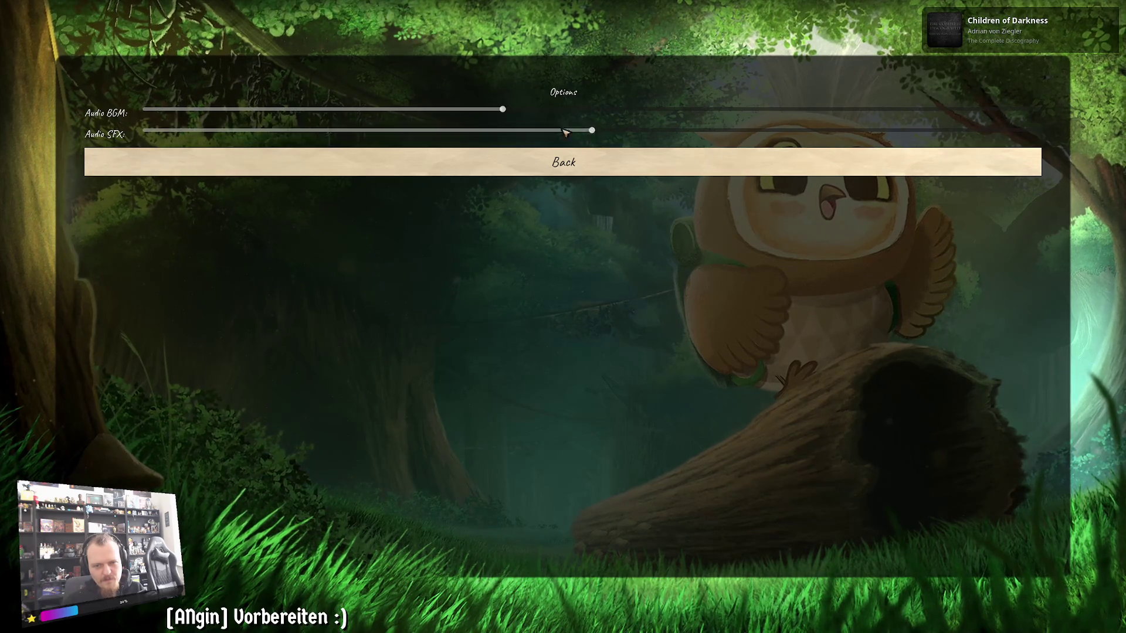
mouse_move(580, 131)
mouse_down()
mouse_move(477, 132)
mouse_move(512, 133)
mouse_move(458, 110)
mouse_move(585, 117)
mouse_up()
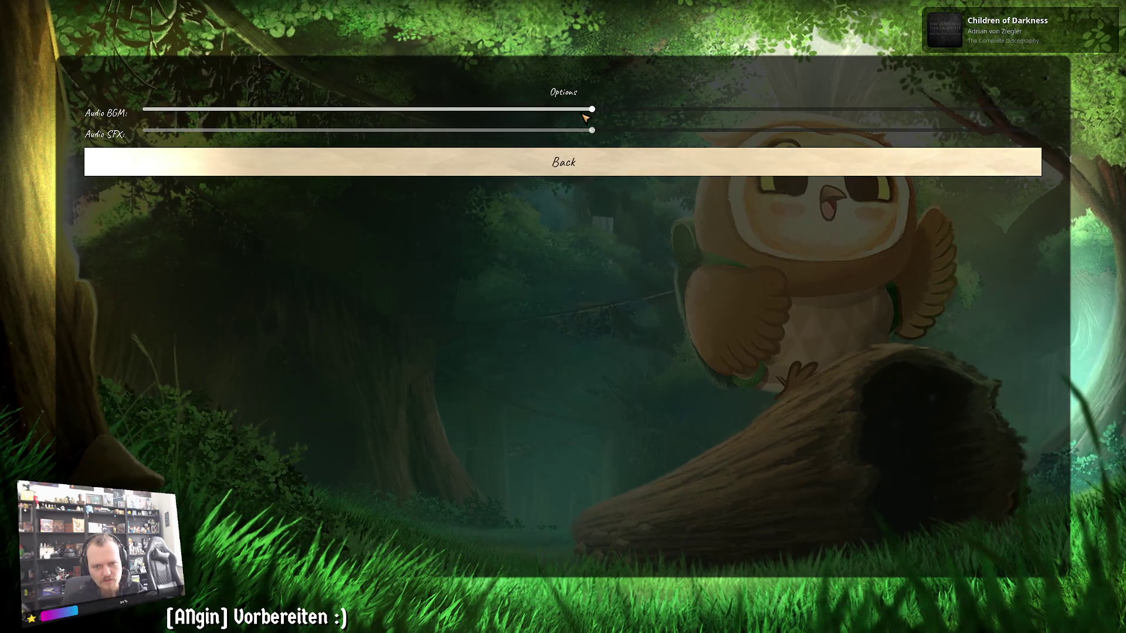
click(570, 172)
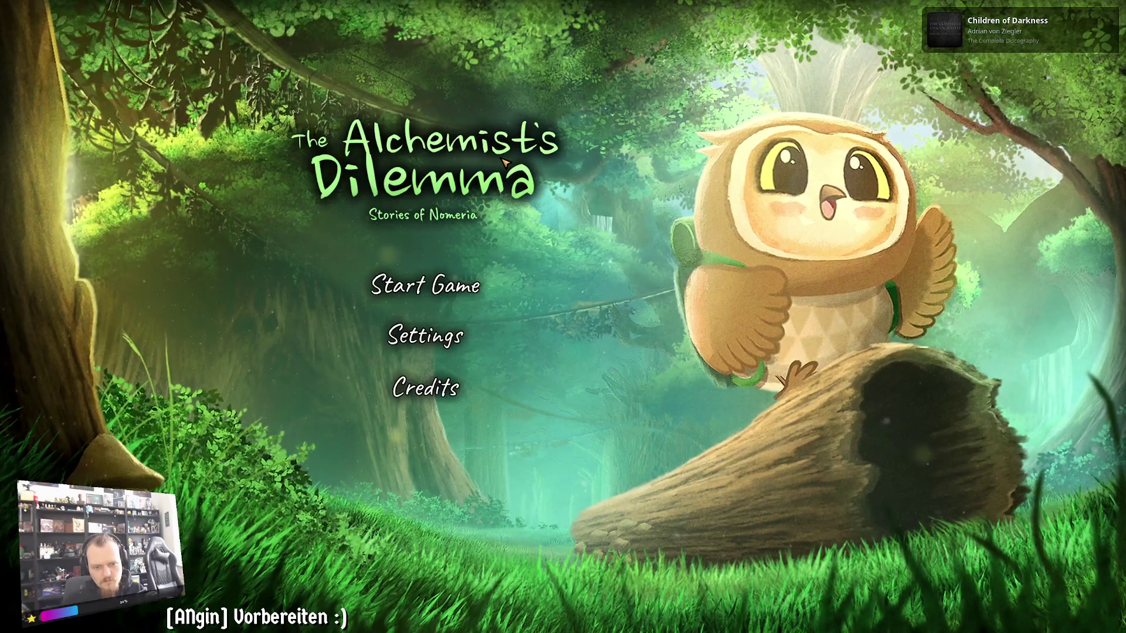
click(477, 289)
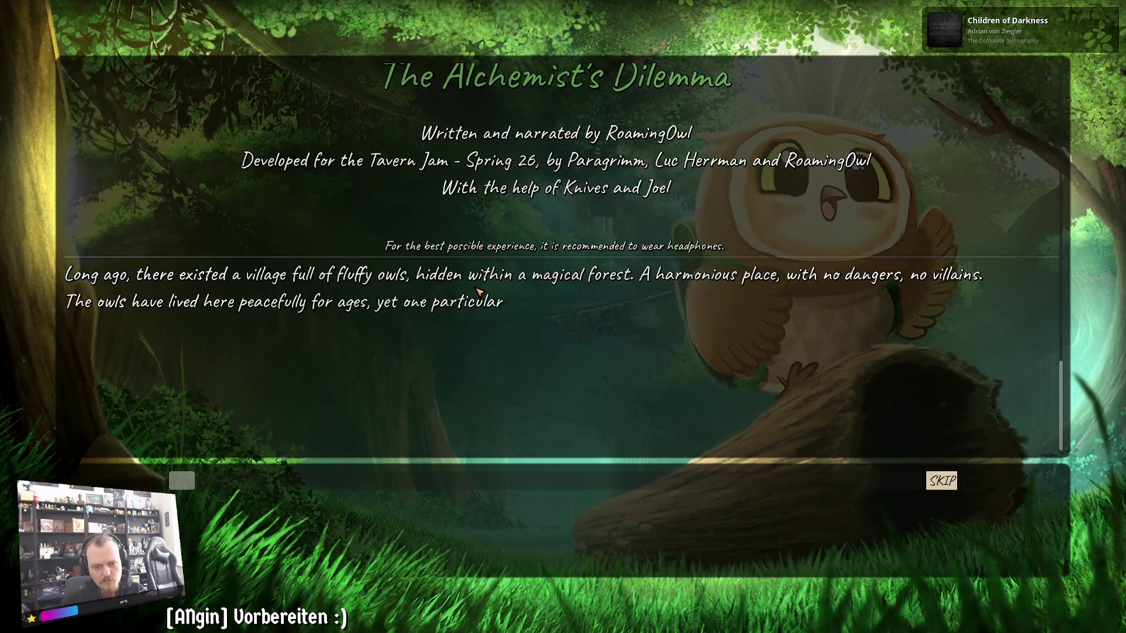
key(F8)
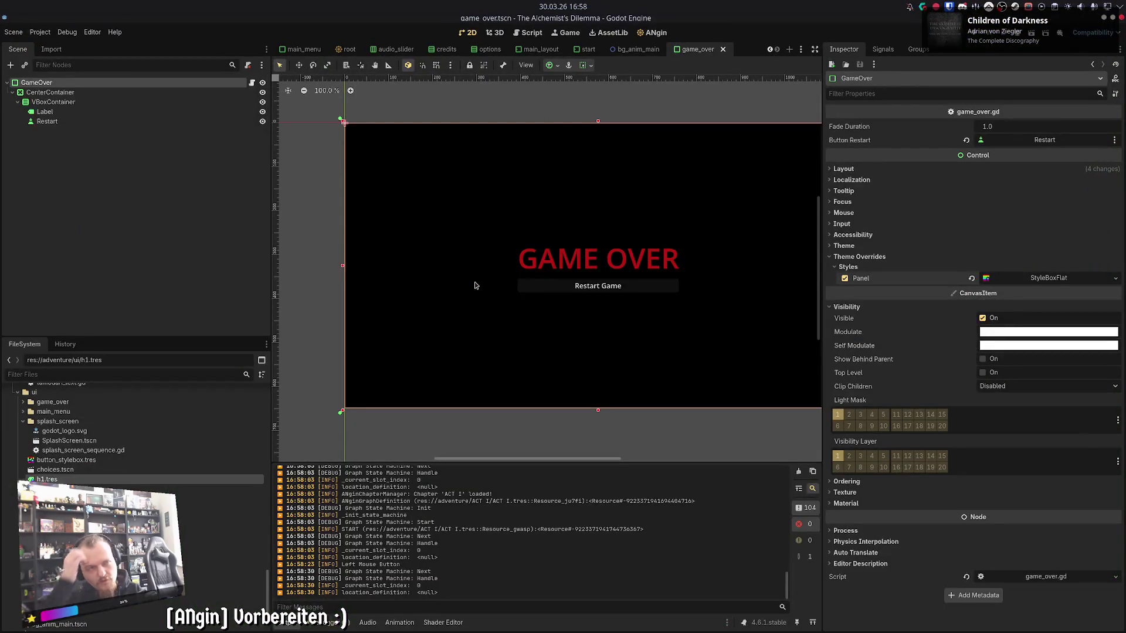